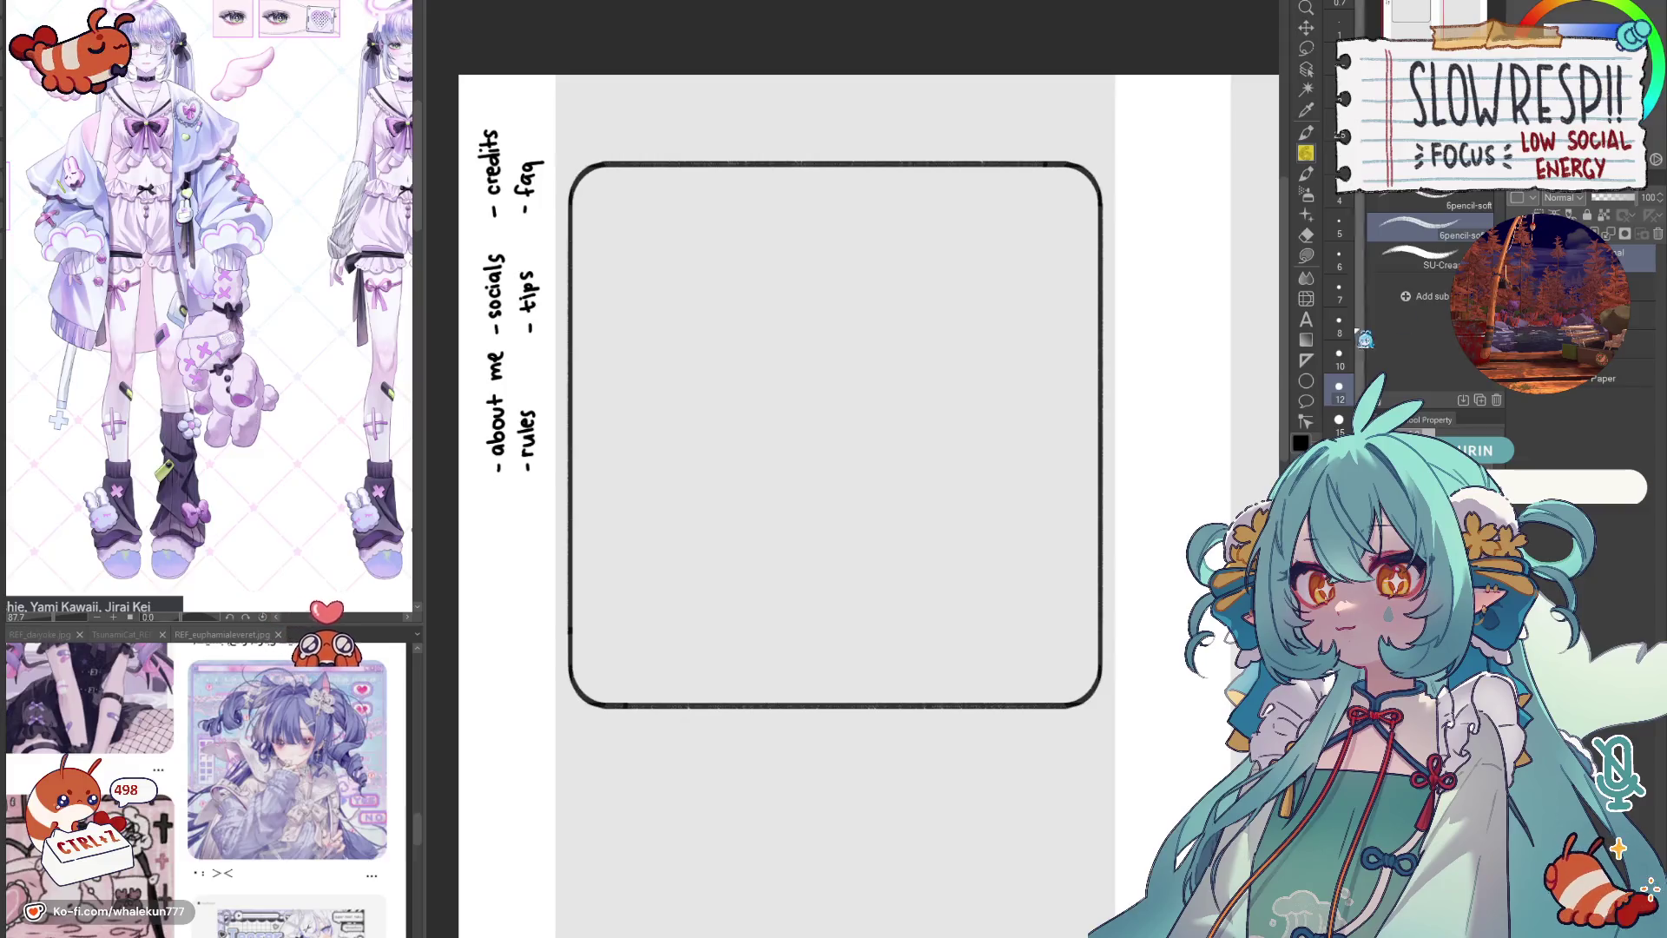
# Step: Sketch a rough pencil circle for the head inside the rounded frame, redoing the right-side arcs
pyautogui.moveTo(977, 560); pyautogui.dragTo(1004, 583)
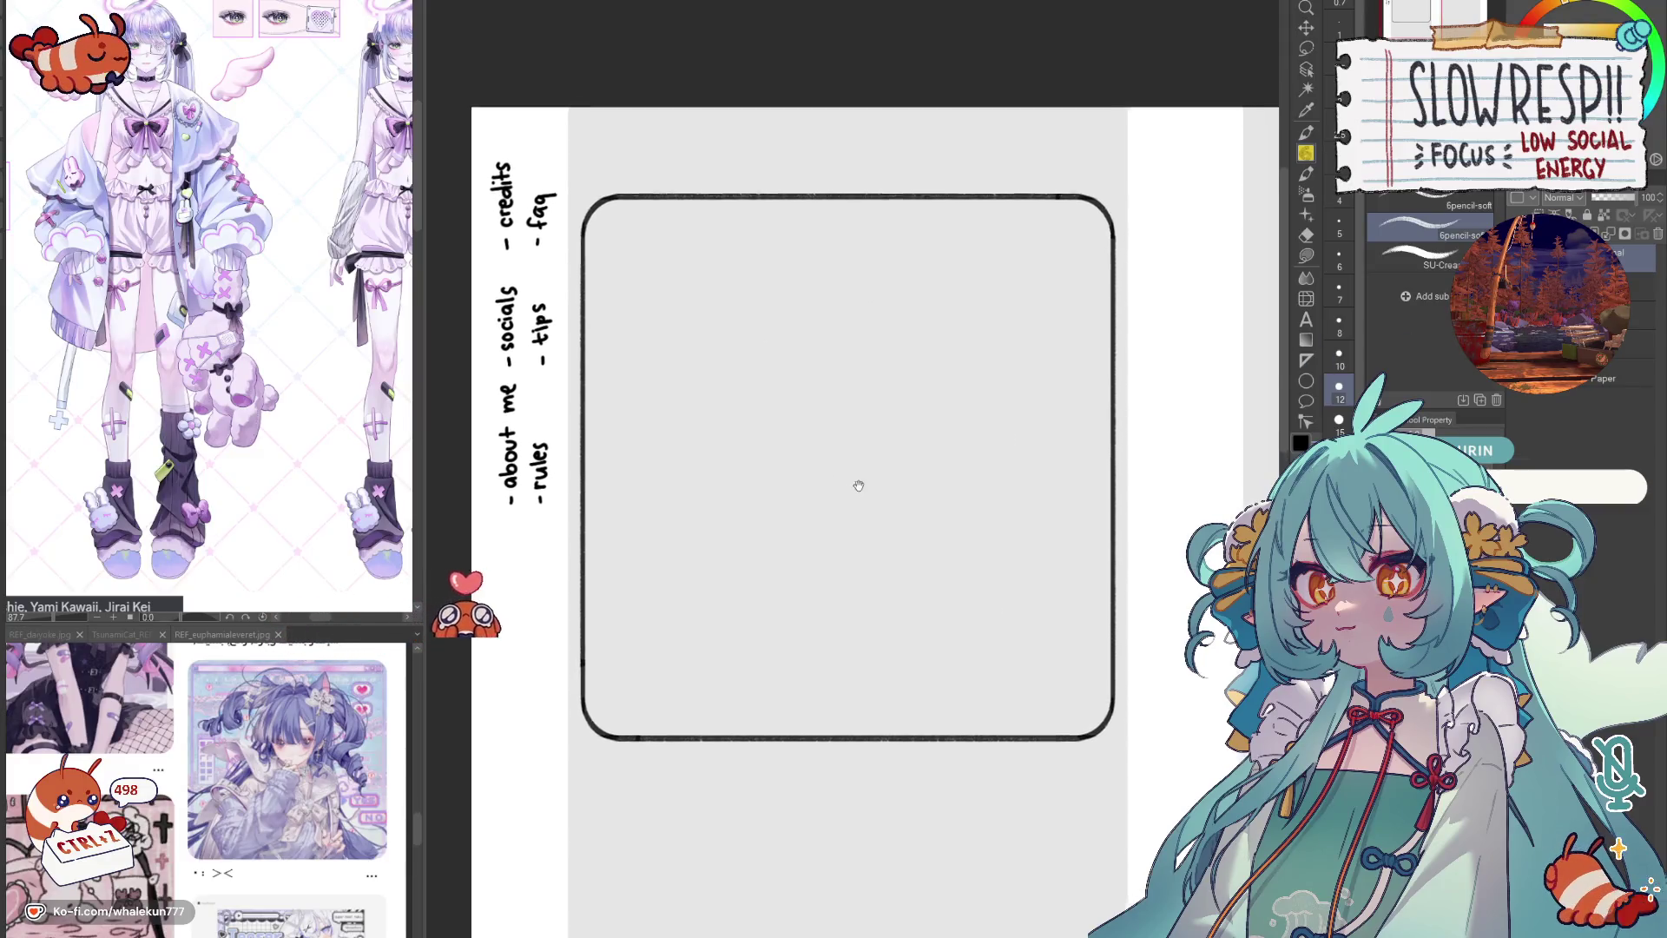
pyautogui.moveTo(786, 333)
pyautogui.mouseDown()
pyautogui.moveTo(832, 549)
pyautogui.moveTo(971, 392)
pyautogui.mouseUp()
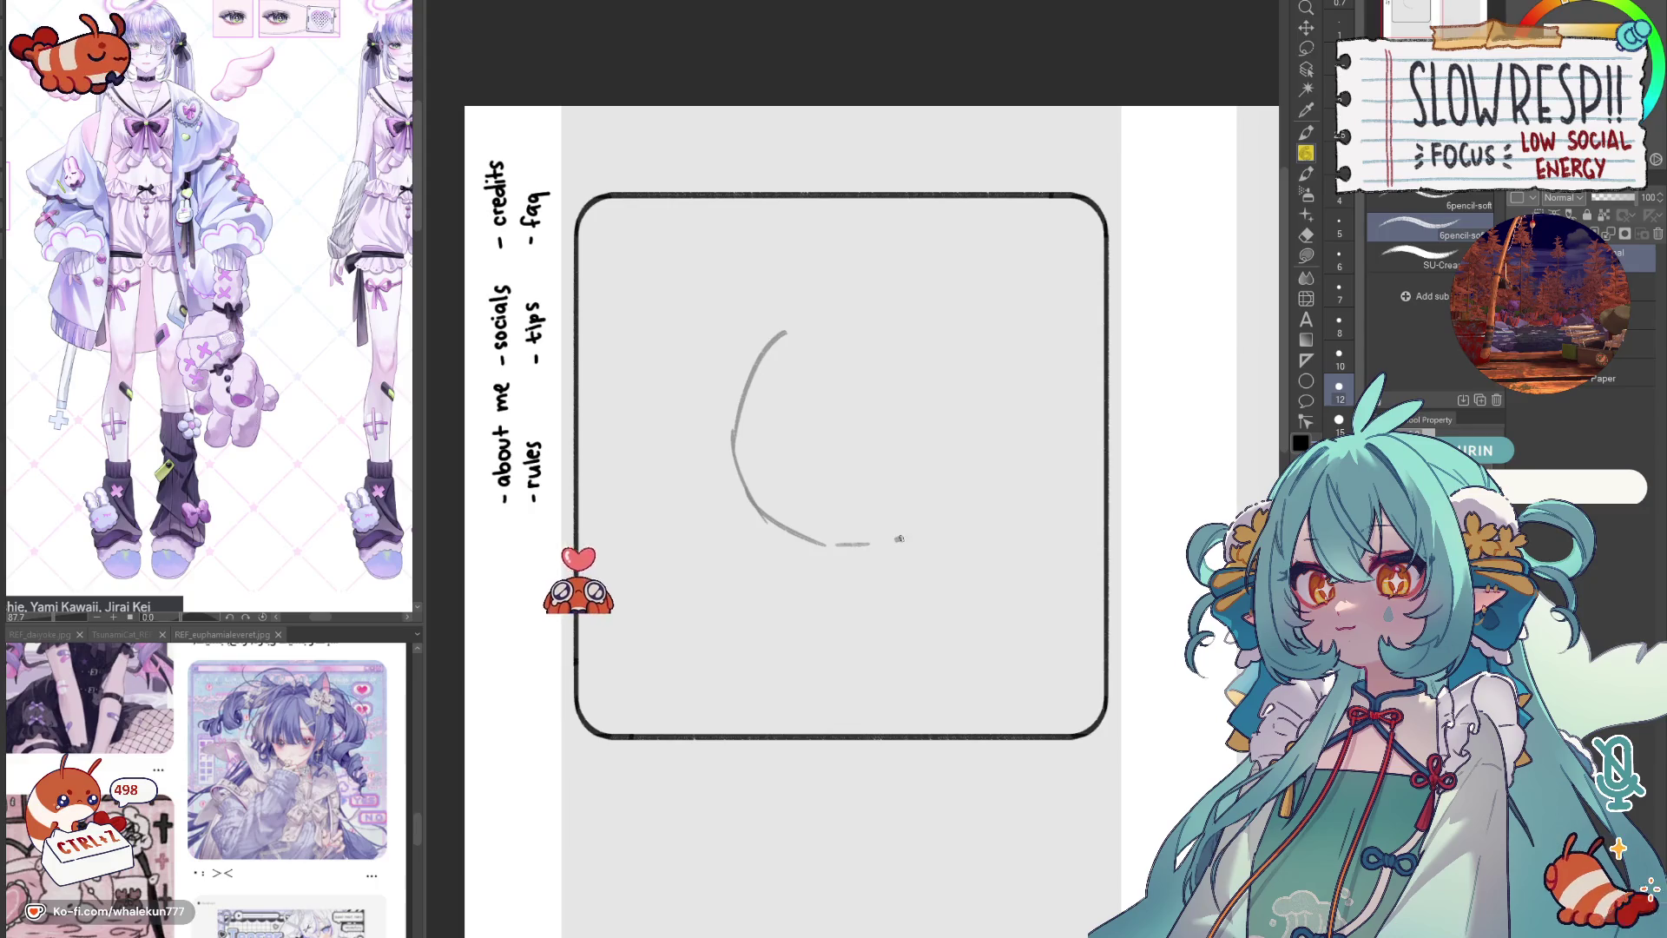
pyautogui.moveTo(788, 341); pyautogui.dragTo(948, 362)
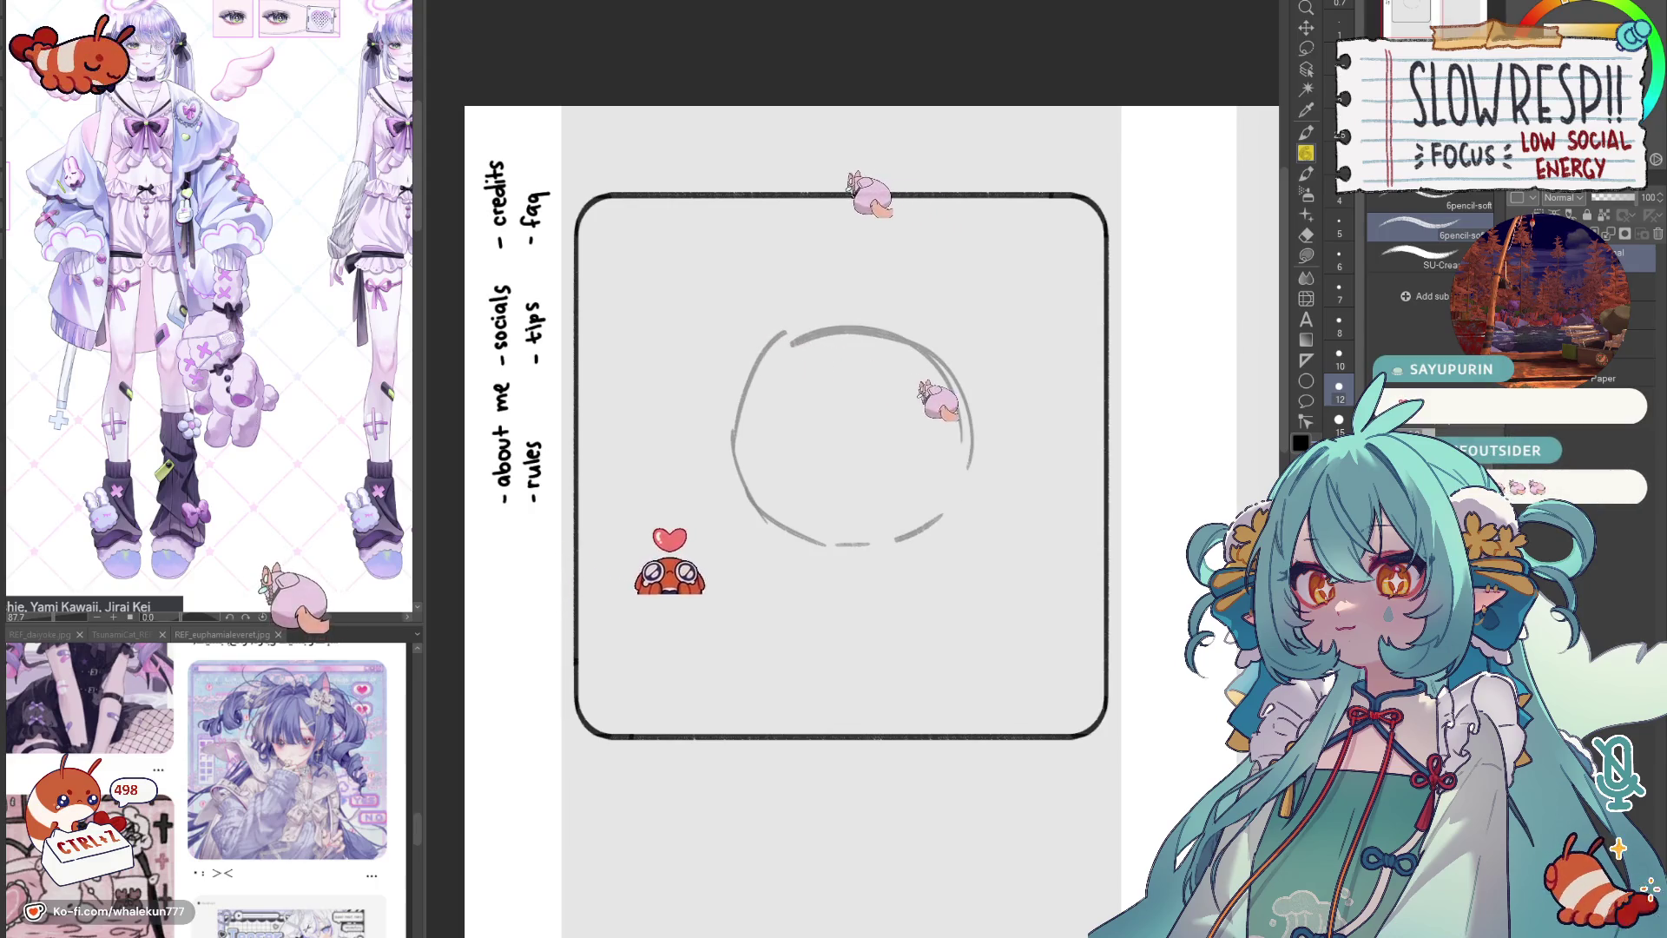
pyautogui.hotkey('ctrl', 'z')
pyautogui.hotkey('ctrl', 'z')
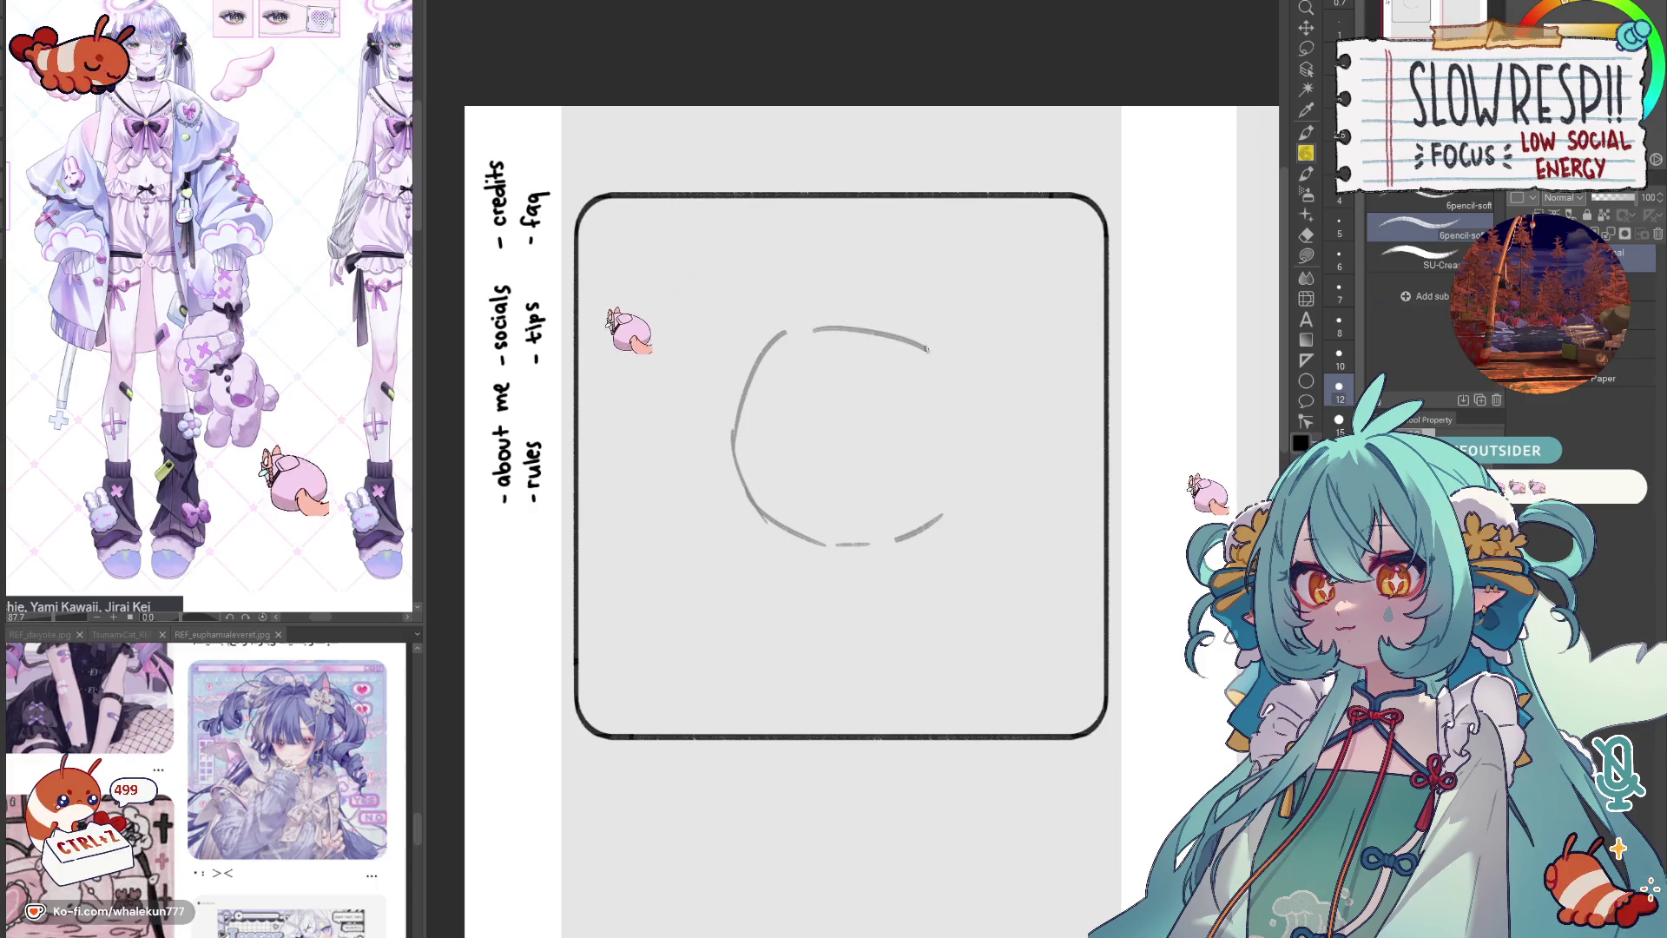
pyautogui.moveTo(795, 333); pyautogui.dragTo(965, 430)
pyautogui.hotkey('ctrl', 'z')
pyautogui.moveTo(804, 318); pyautogui.dragTo(958, 450)
pyautogui.hotkey('ctrl', 'z')
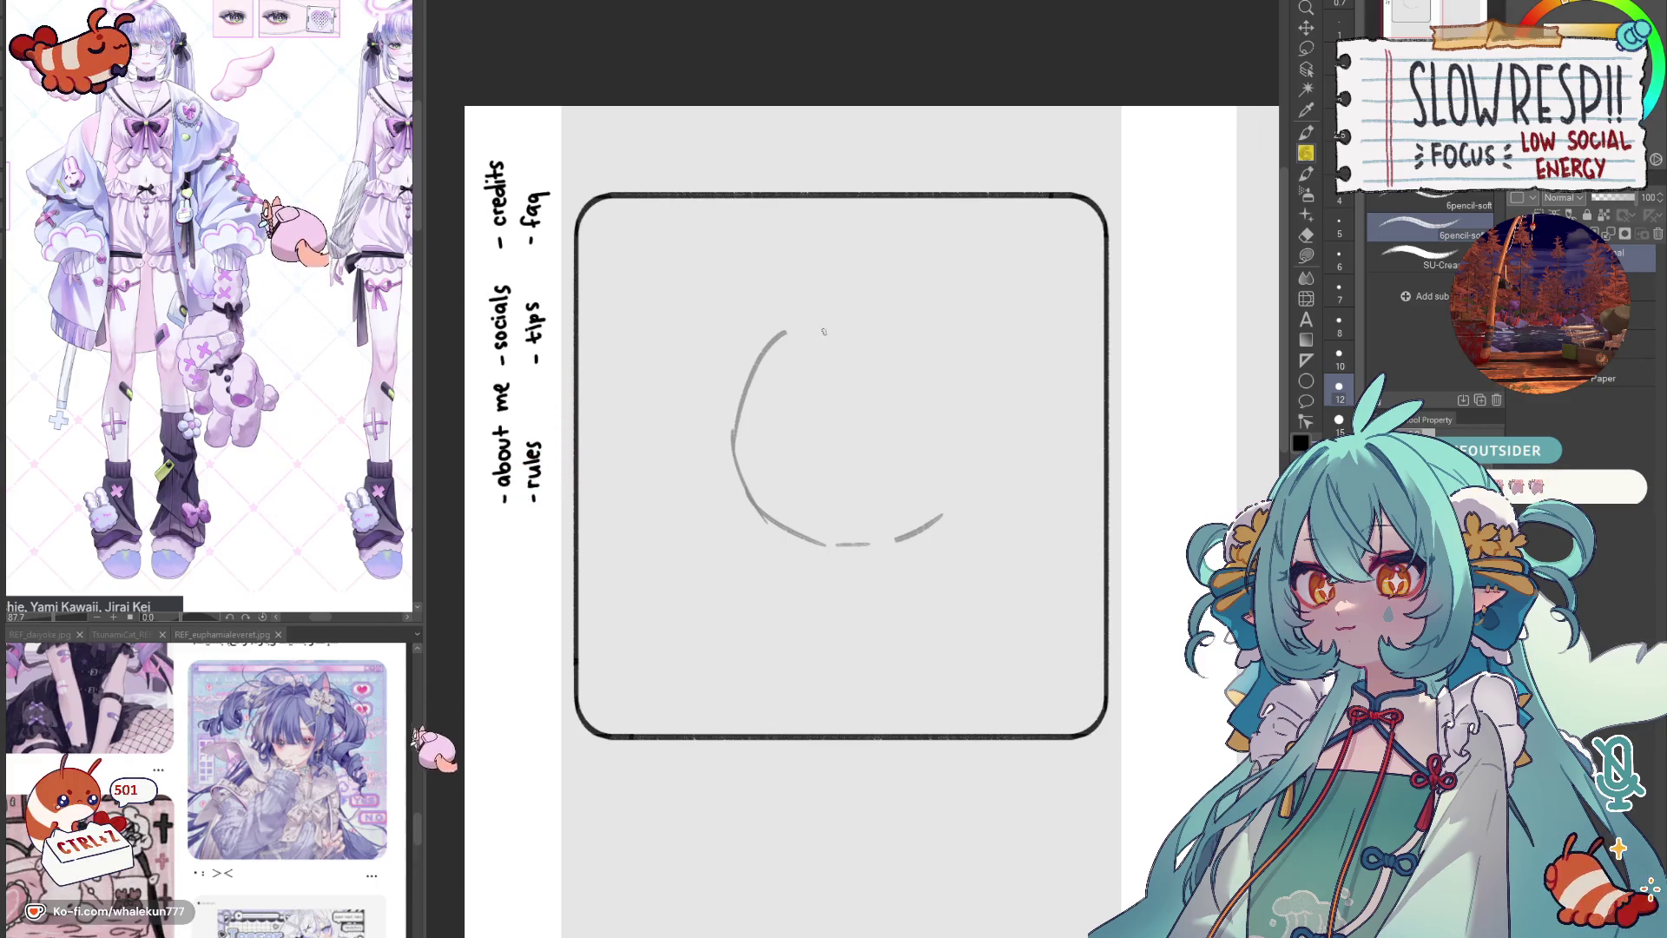
pyautogui.moveTo(808, 319); pyautogui.dragTo(944, 521)
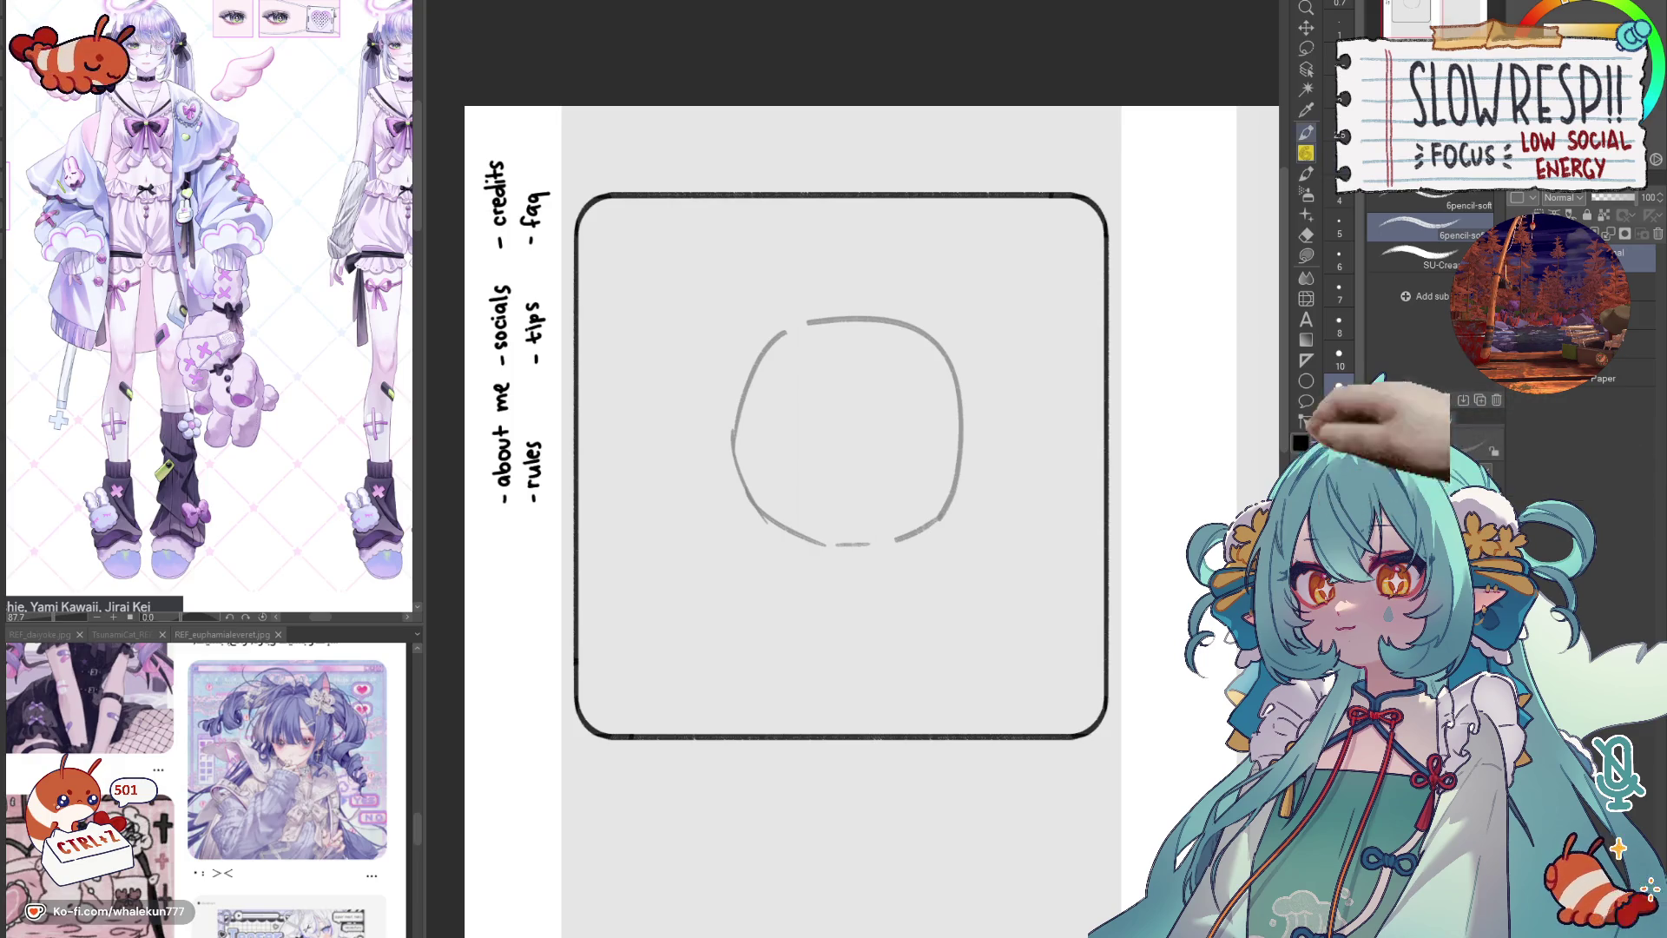
# Step: Mirror the canvas view horizontally and pan down to check the head shape
pyautogui.press('h')
pyautogui.press('h')
pyautogui.scroll(-1, 933, 513)
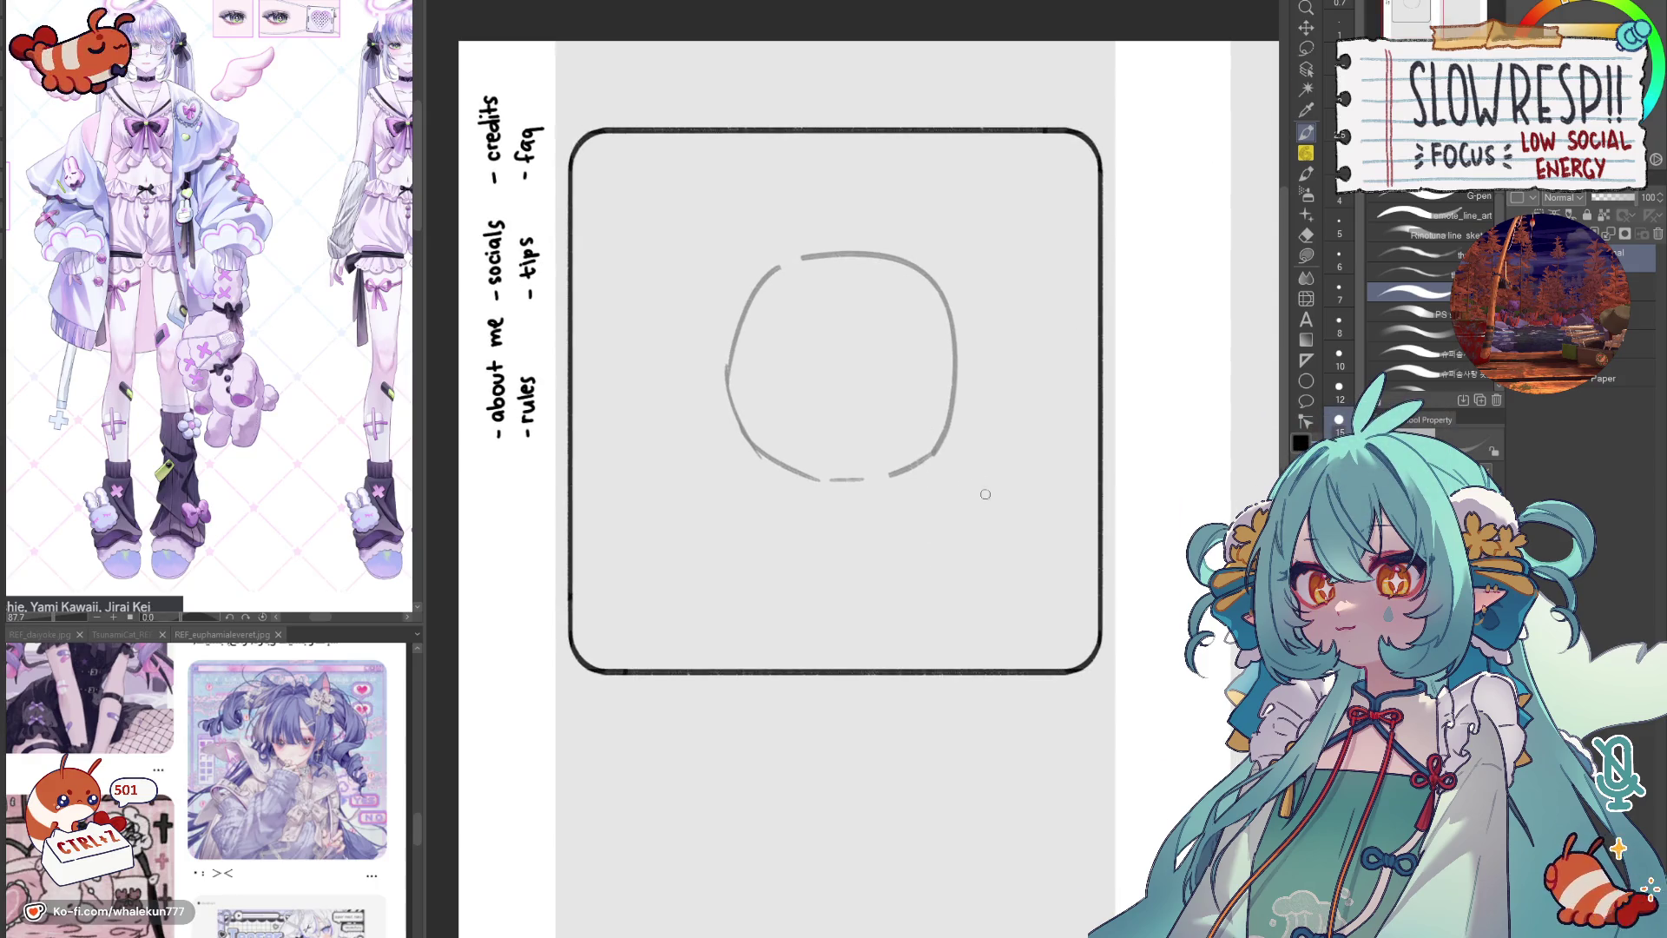
pyautogui.moveTo(985, 494); pyautogui.dragTo(939, 538)
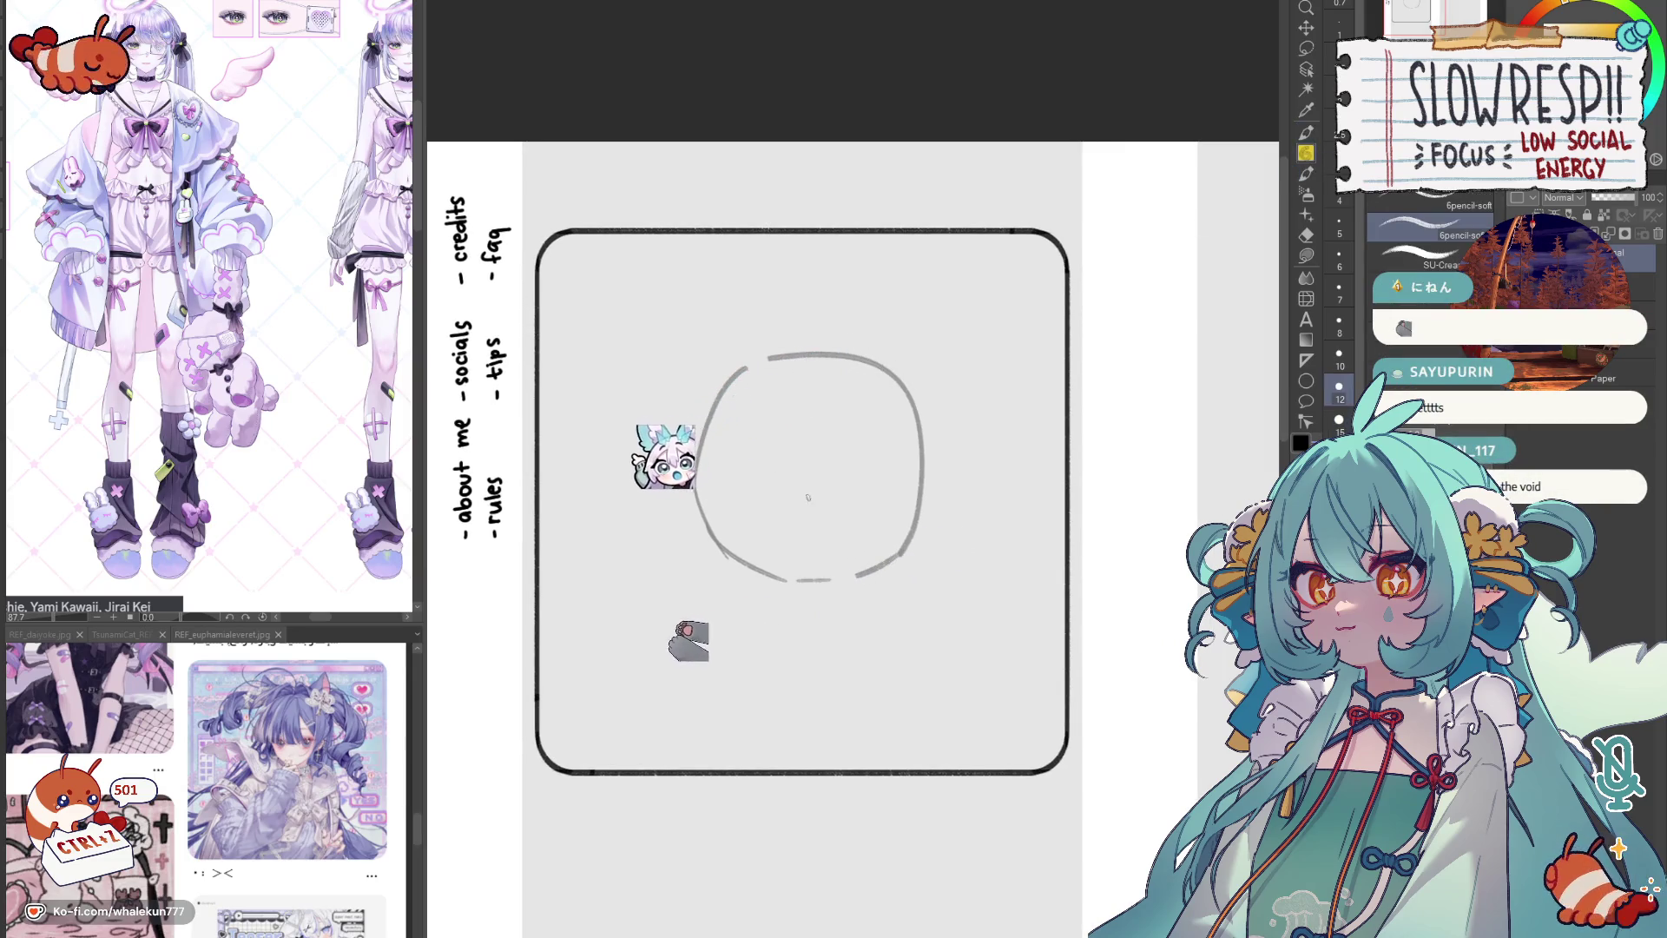
# Step: Clear the rough head and redraw a cleaner circle, ending with a short upper-left inner arc
pyautogui.hotkey('ctrl', 'z')
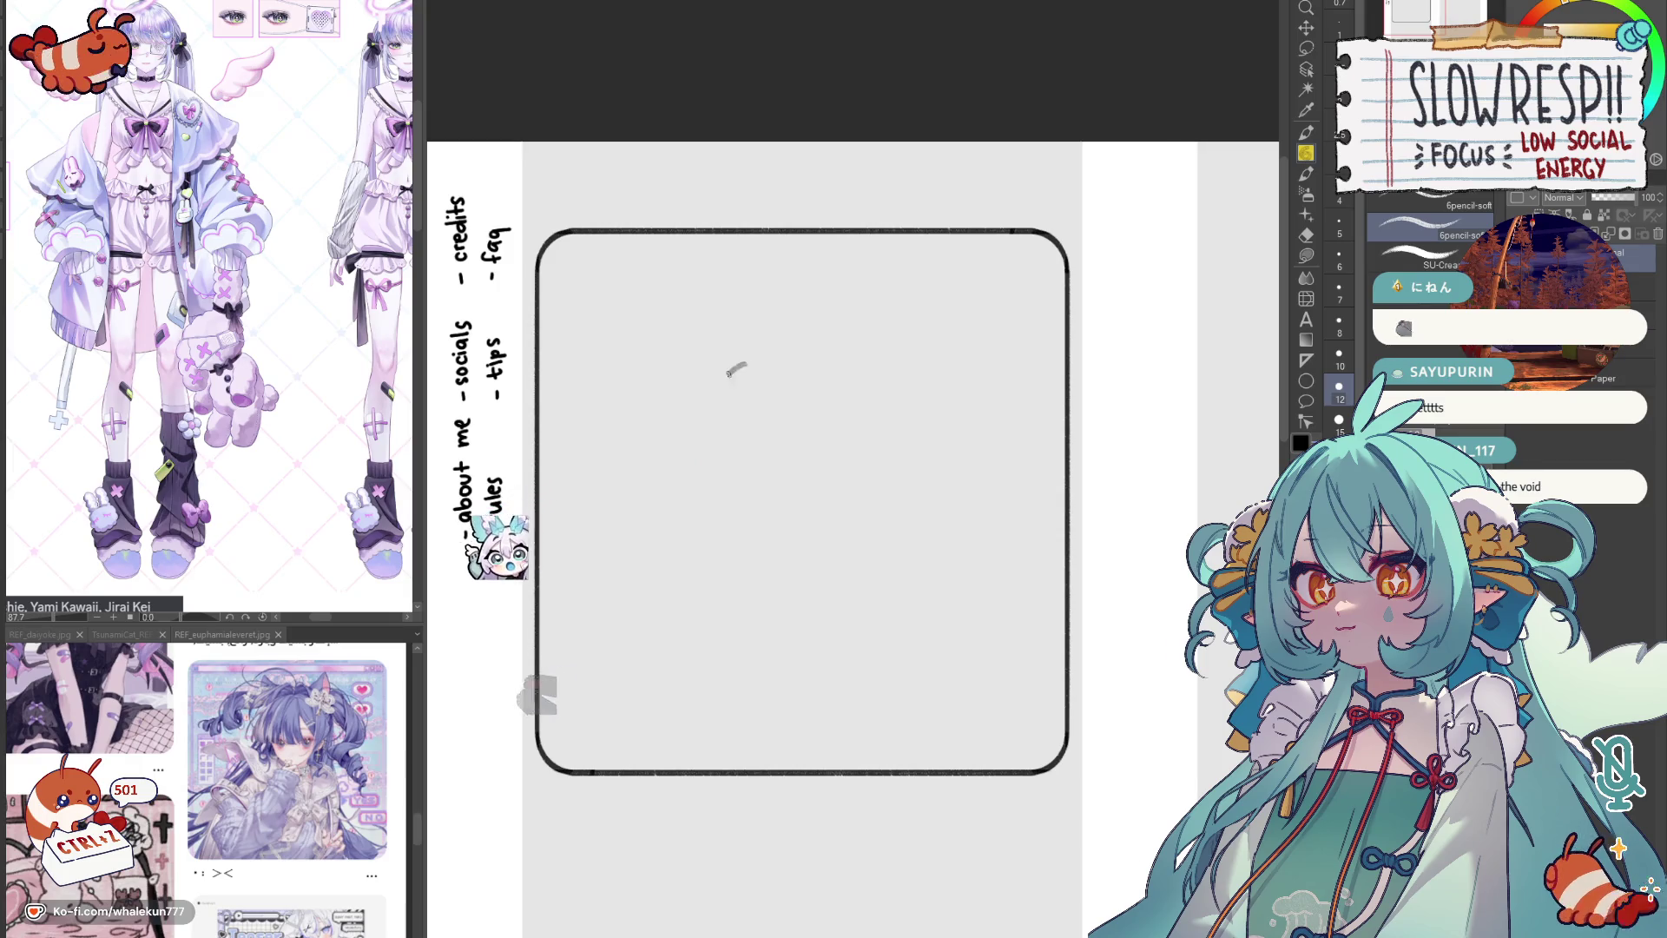
pyautogui.moveTo(749, 365)
pyautogui.mouseDown()
pyautogui.moveTo(849, 560)
pyautogui.moveTo(749, 368)
pyautogui.mouseUp()
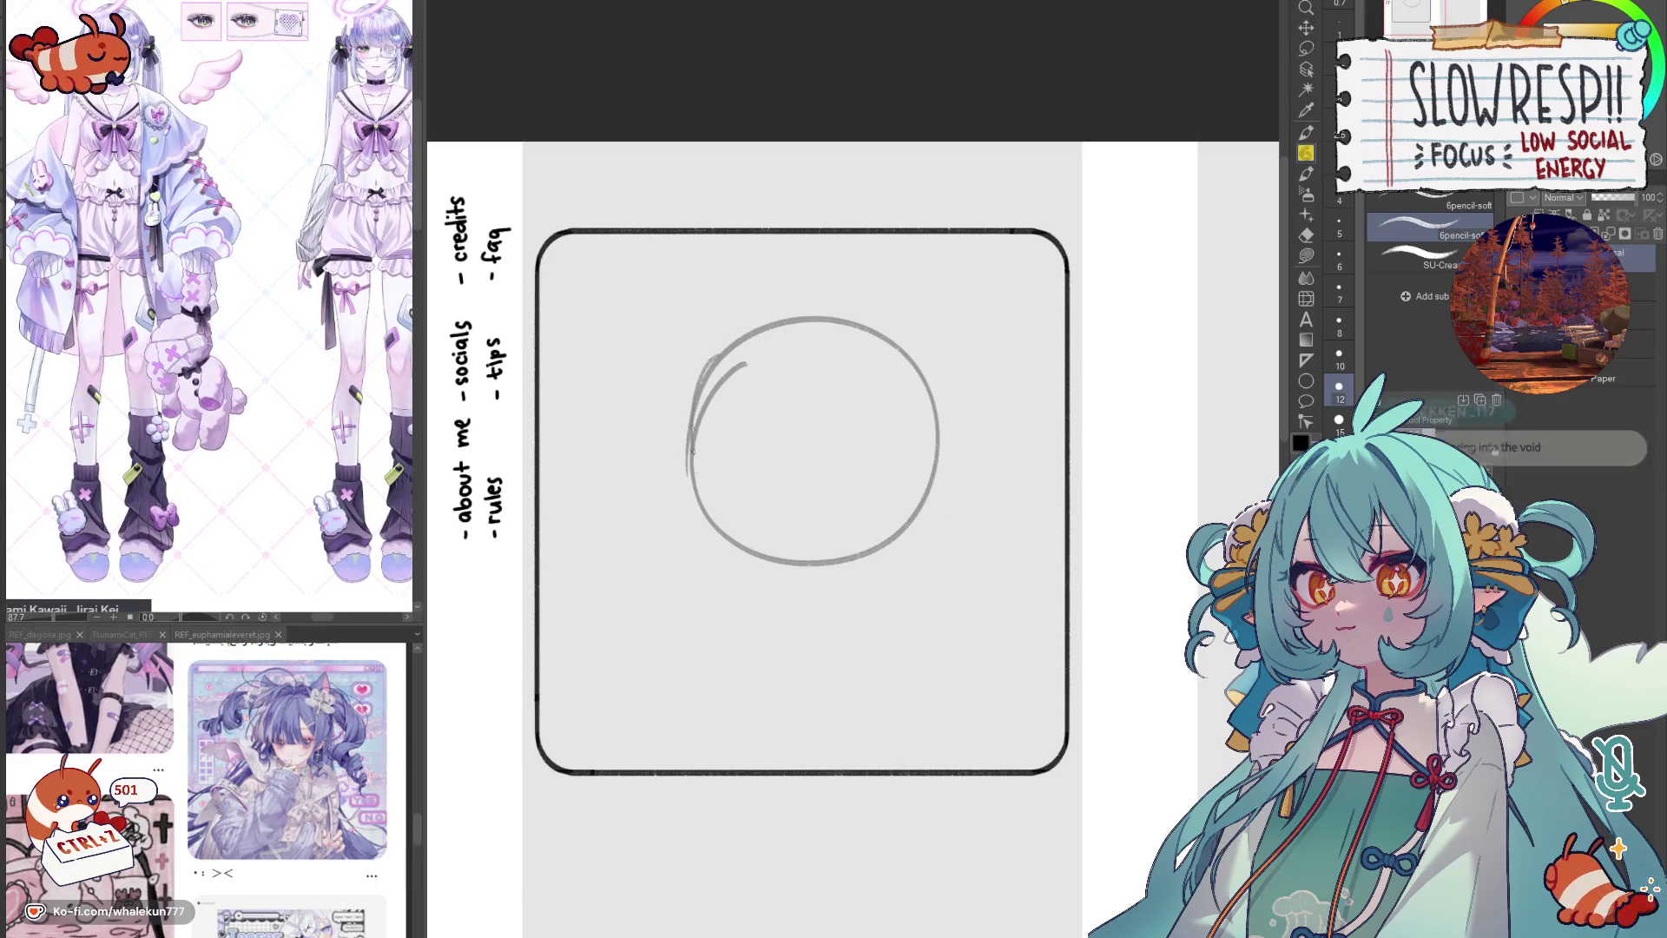
pyautogui.moveTo(711, 378); pyautogui.dragTo(768, 540)
pyautogui.moveTo(816, 308)
pyautogui.mouseDown()
pyautogui.moveTo(786, 613)
pyautogui.moveTo(788, 345)
pyautogui.mouseUp()
pyautogui.hotkey('ctrl', 'z')
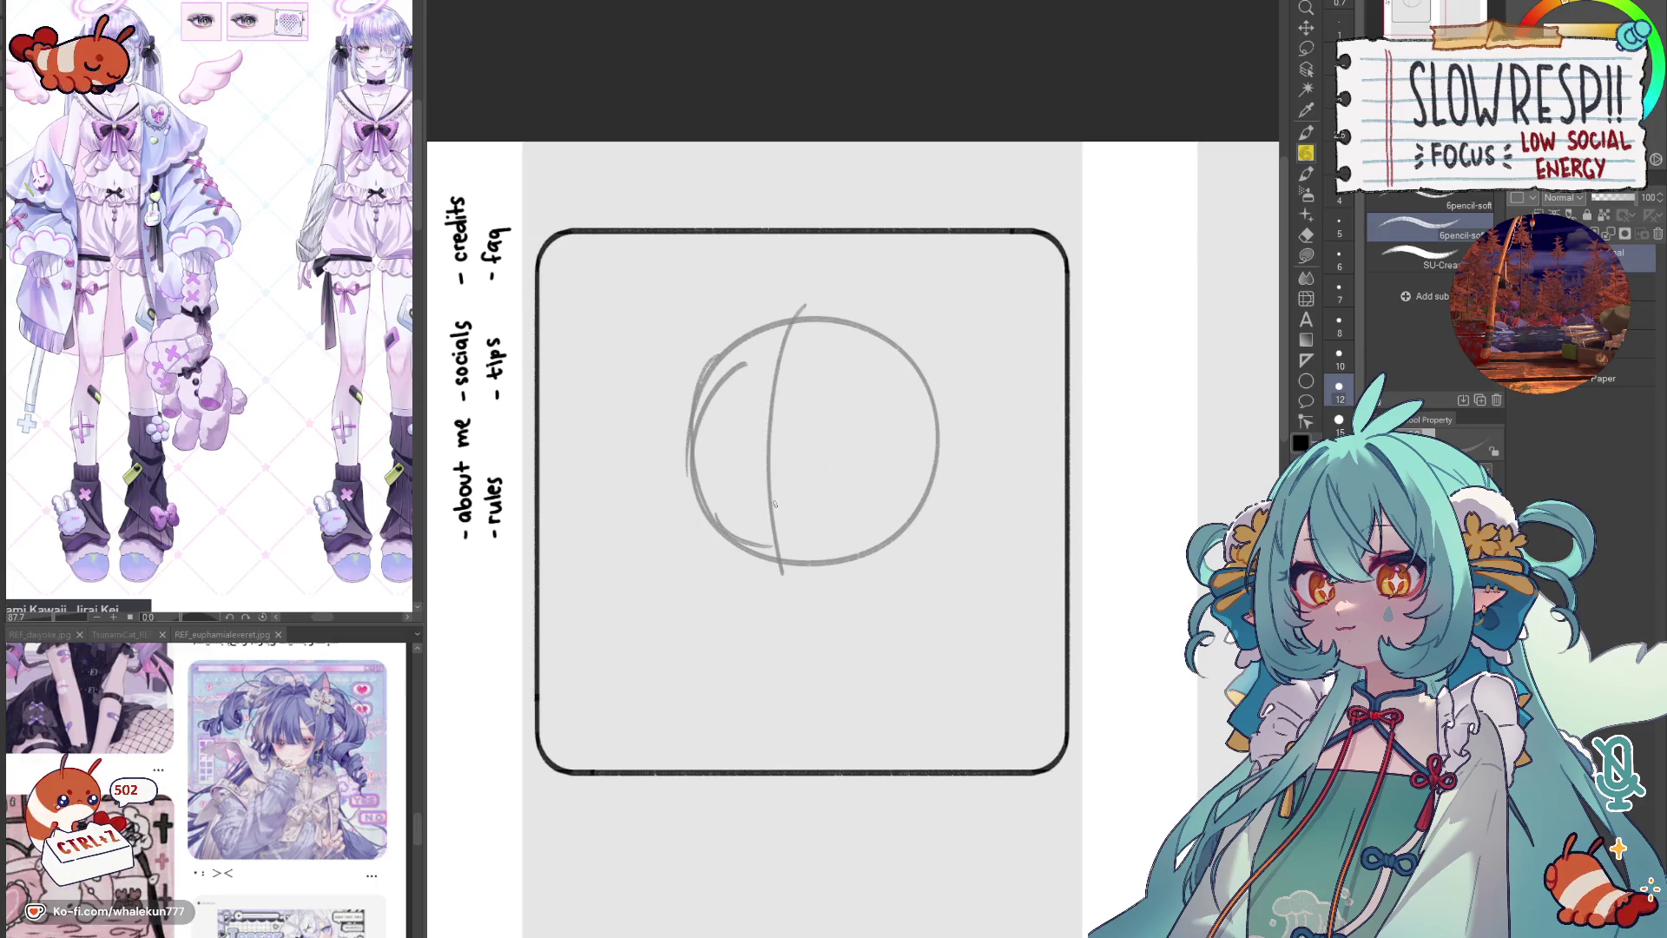
pyautogui.press('Delete')
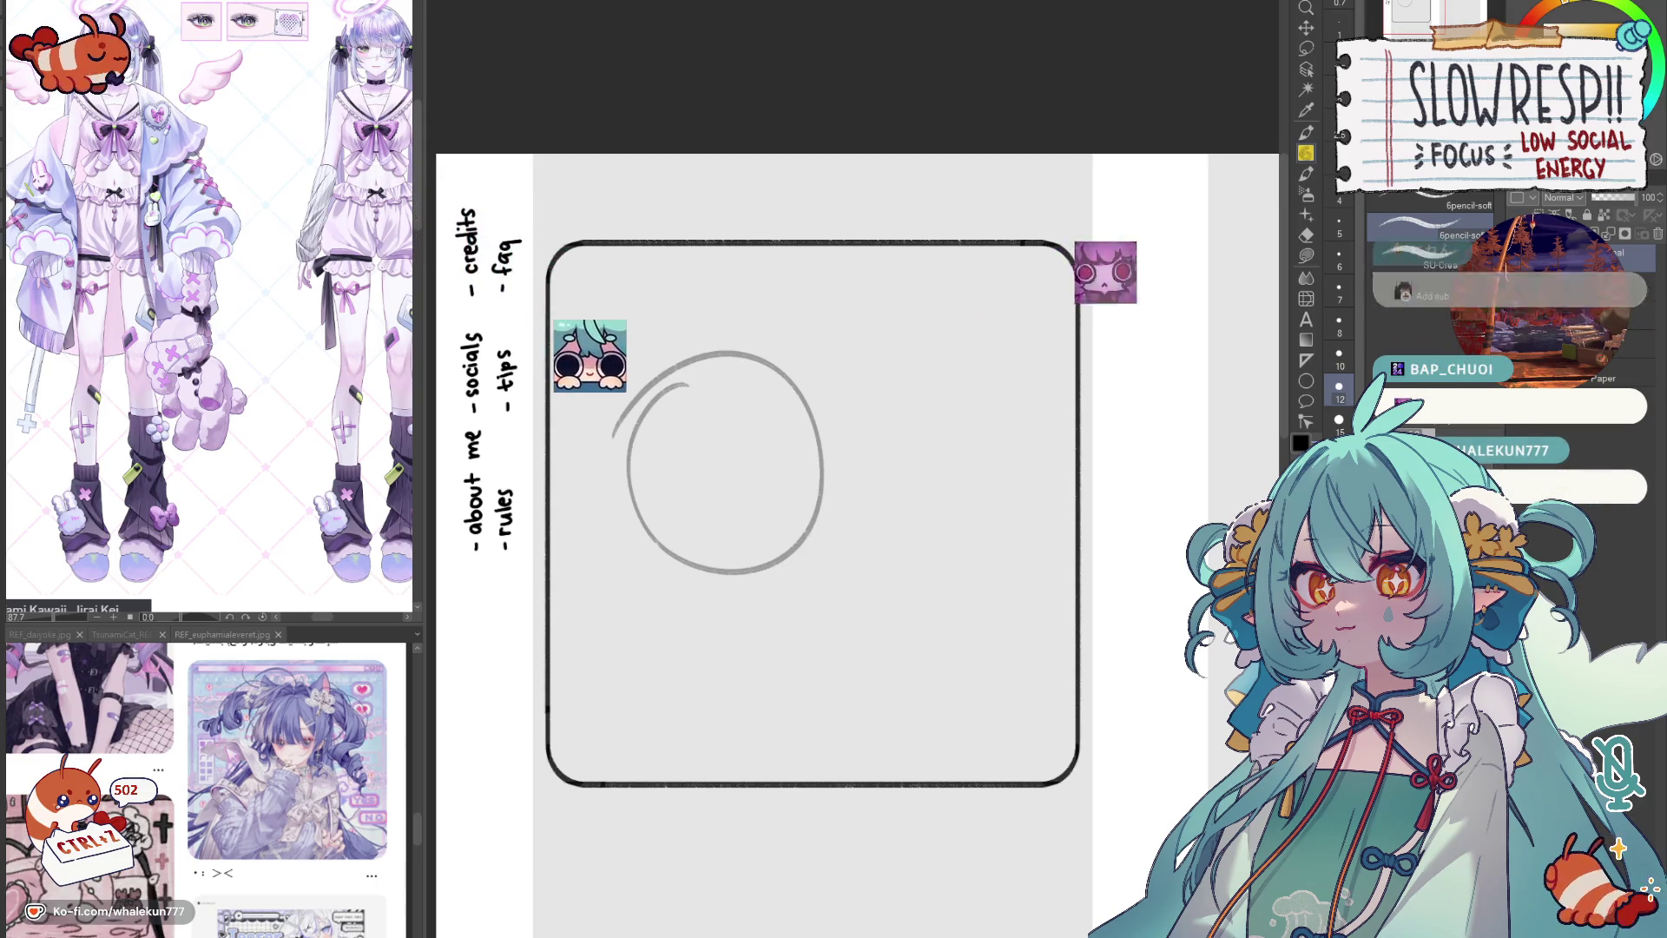
pyautogui.moveTo(651, 443); pyautogui.dragTo(730, 371)
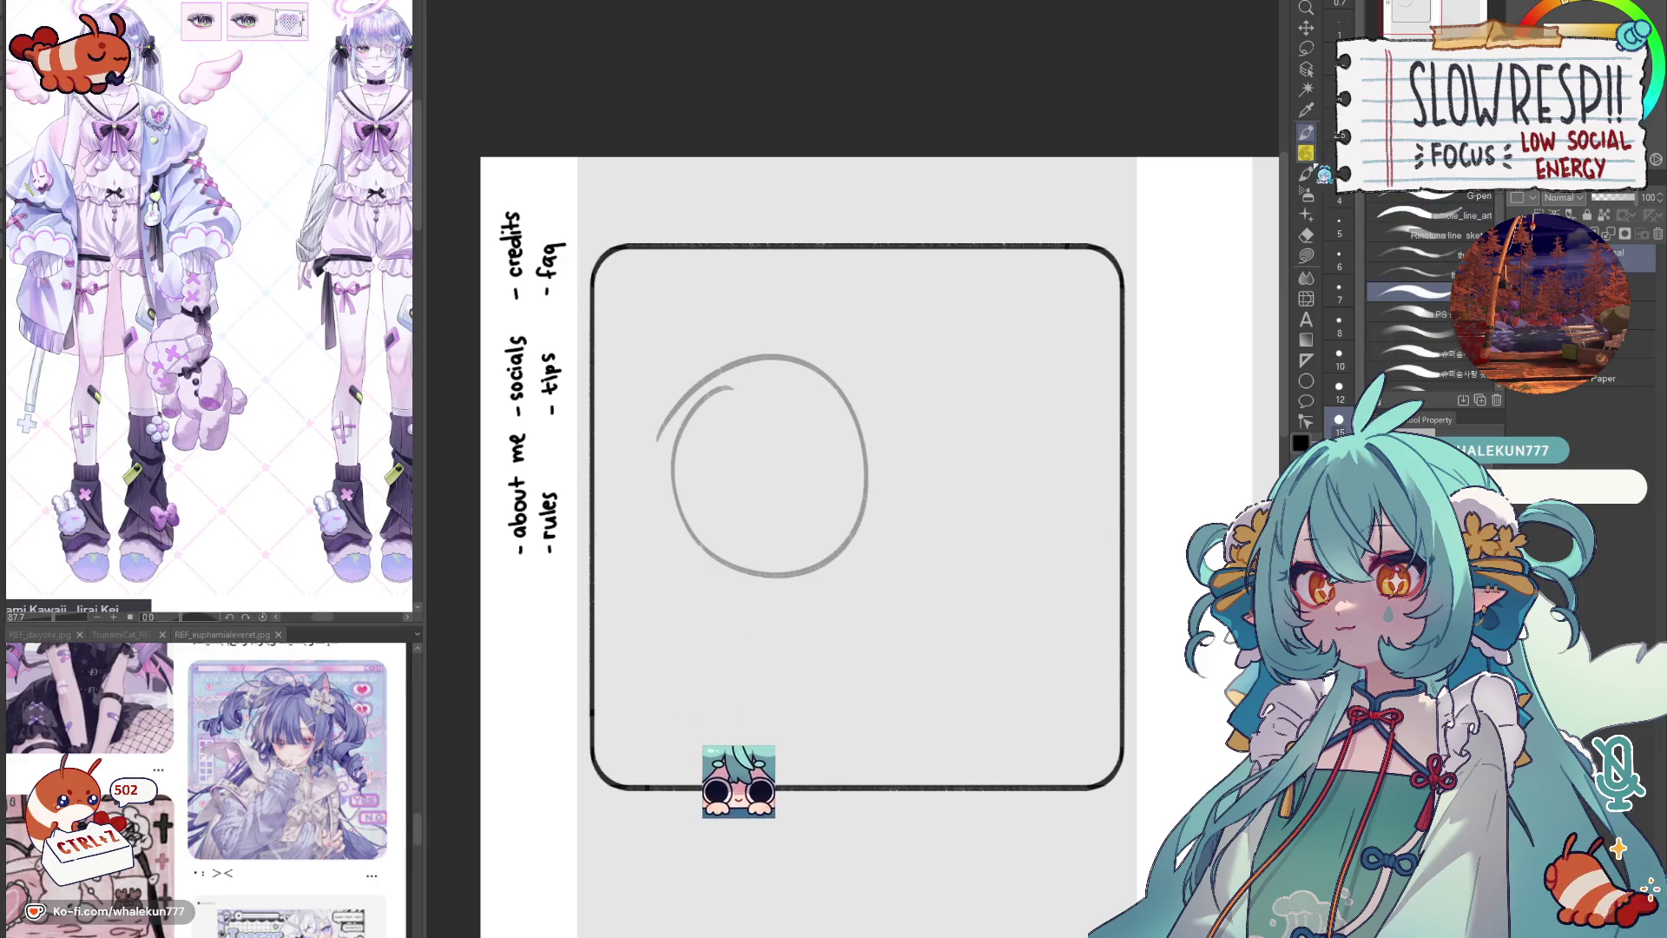
# Step: Remove the old circle and the rounded frame, keeping the handwritten label list visible
pyautogui.hotkey('ctrl', 'z')
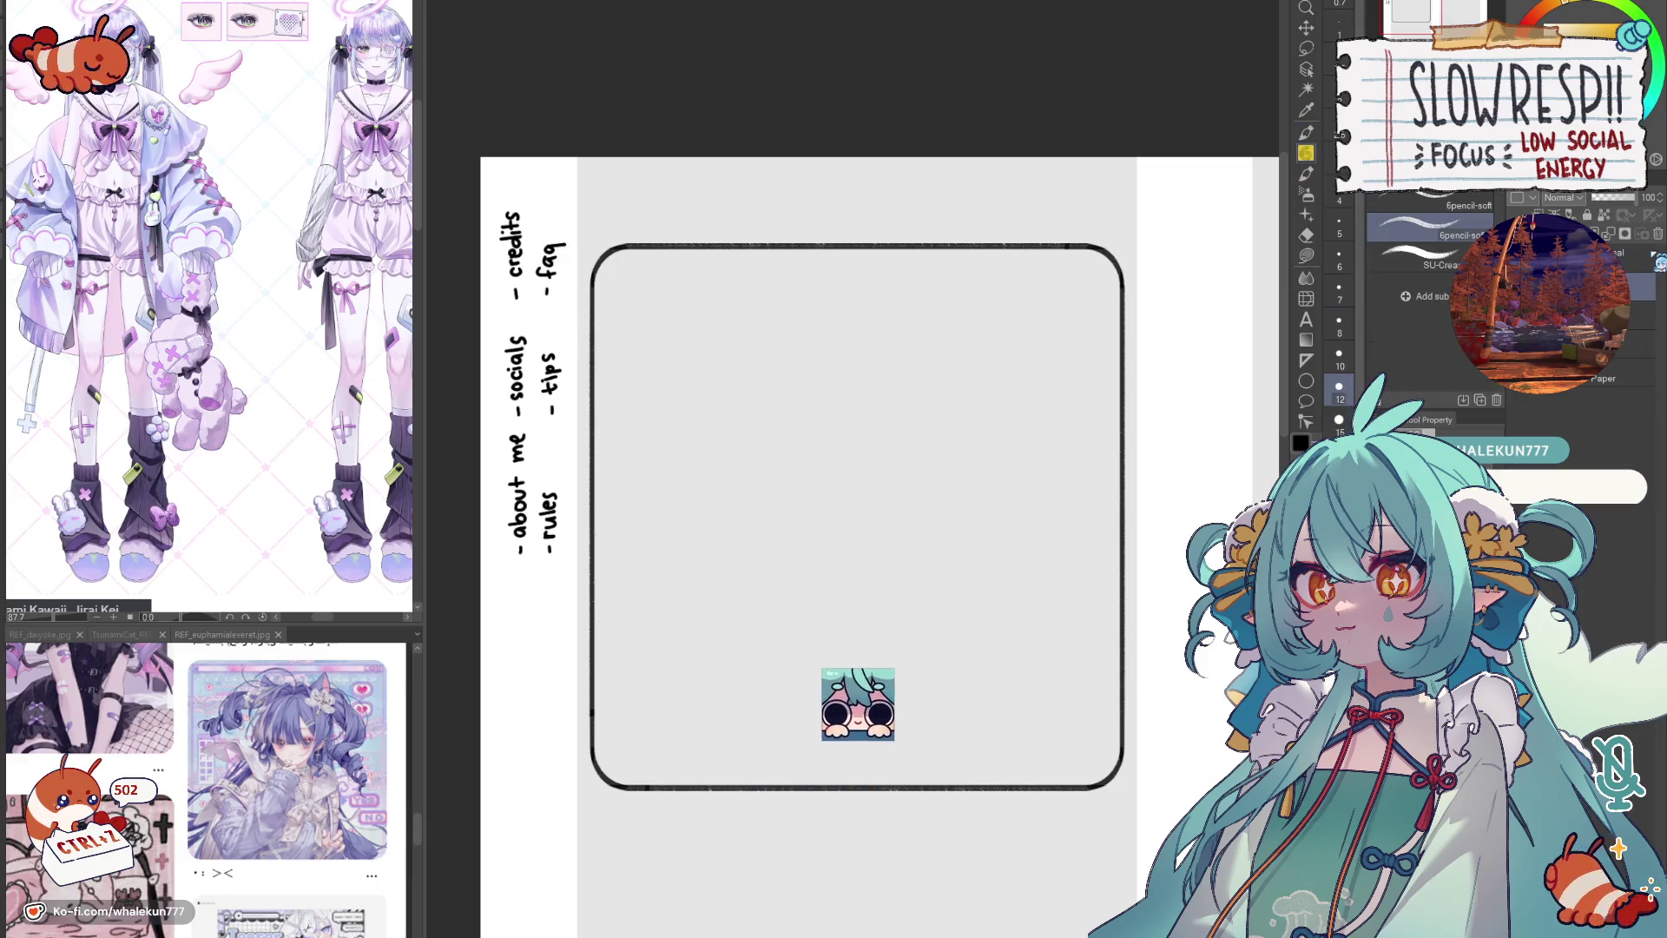
pyautogui.hotkey('ctrl', 'z')
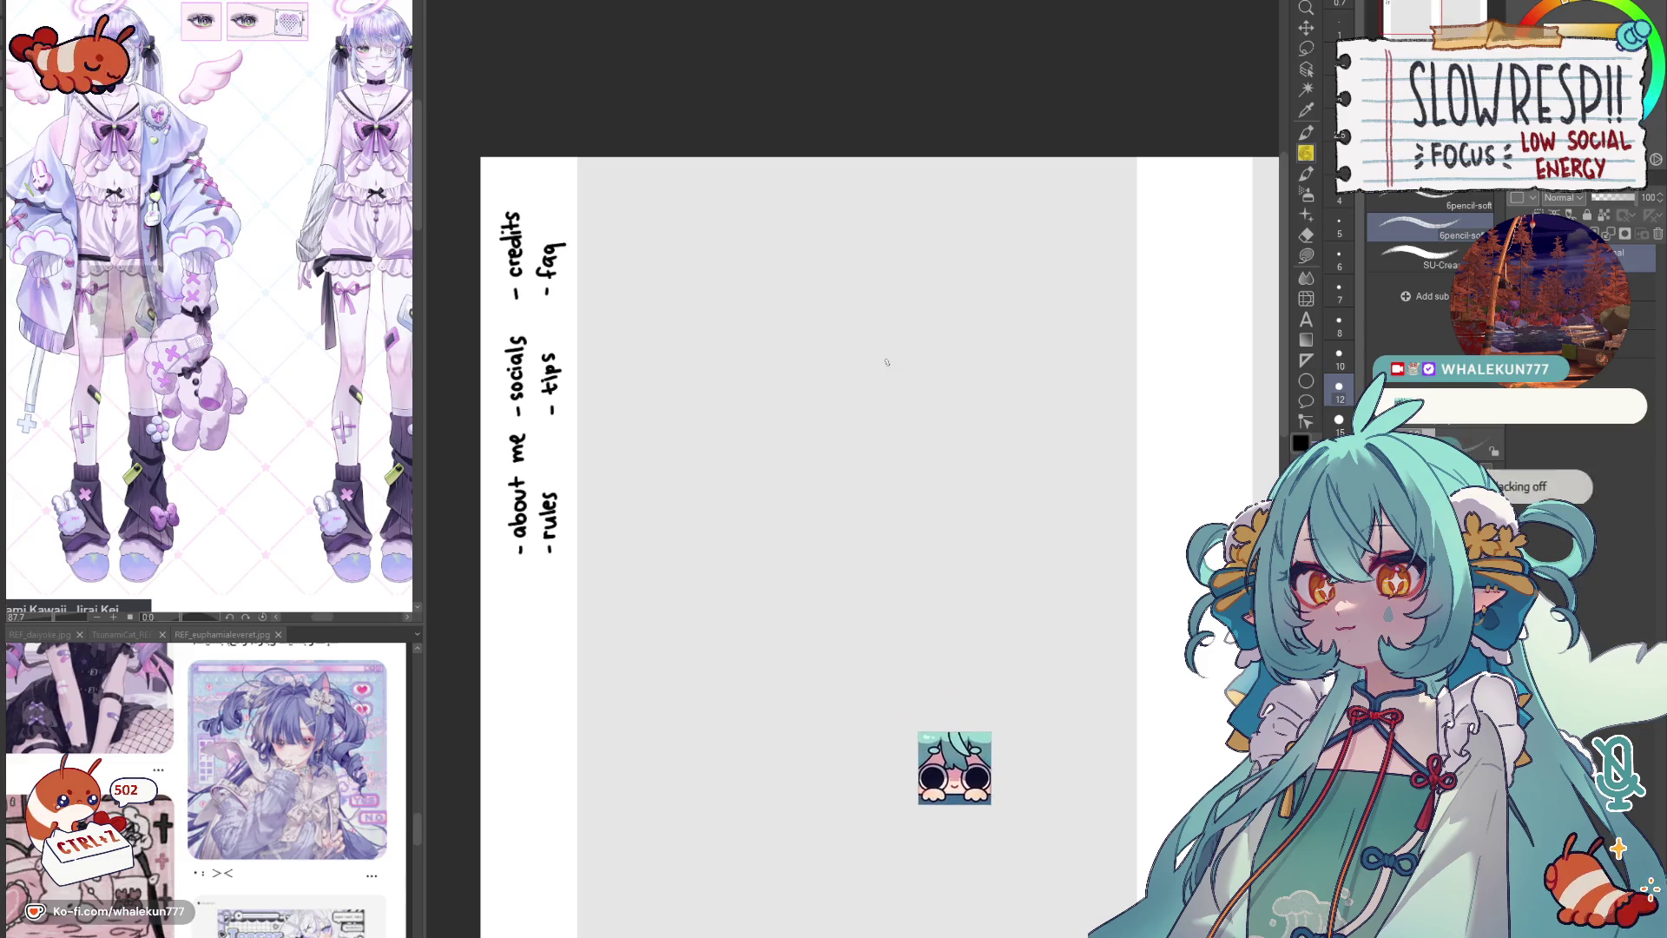
pyautogui.hotkey('ctrl', 'z')
pyautogui.hotkey('ctrl', 'y')
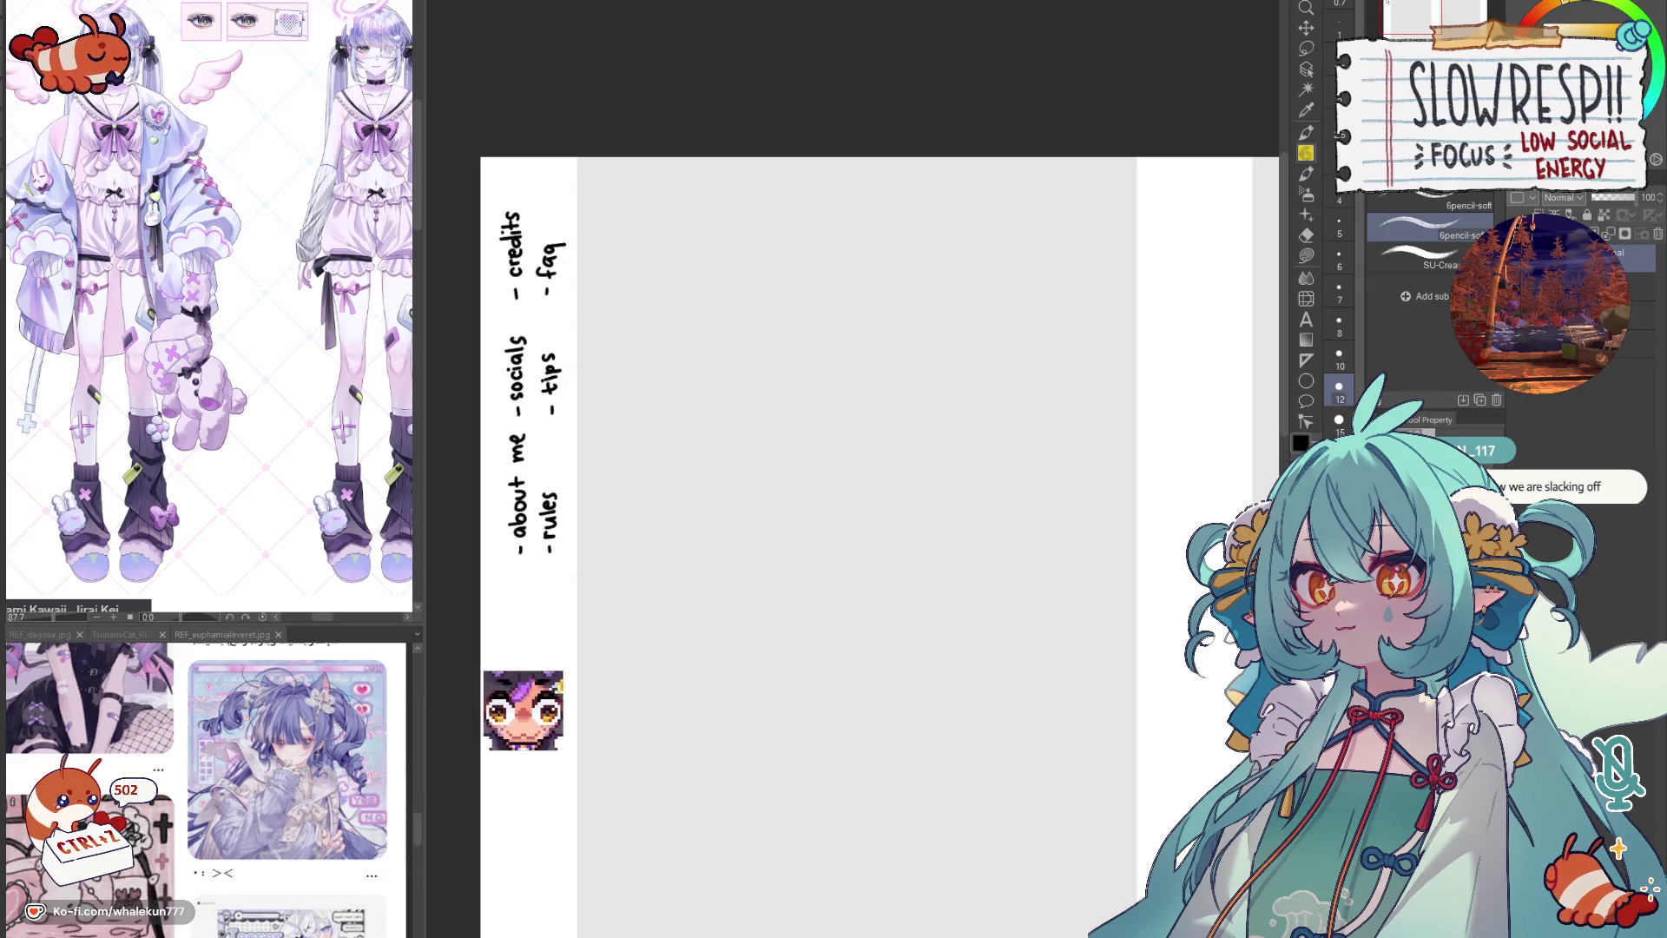
pyautogui.scroll(1, 791, 401)
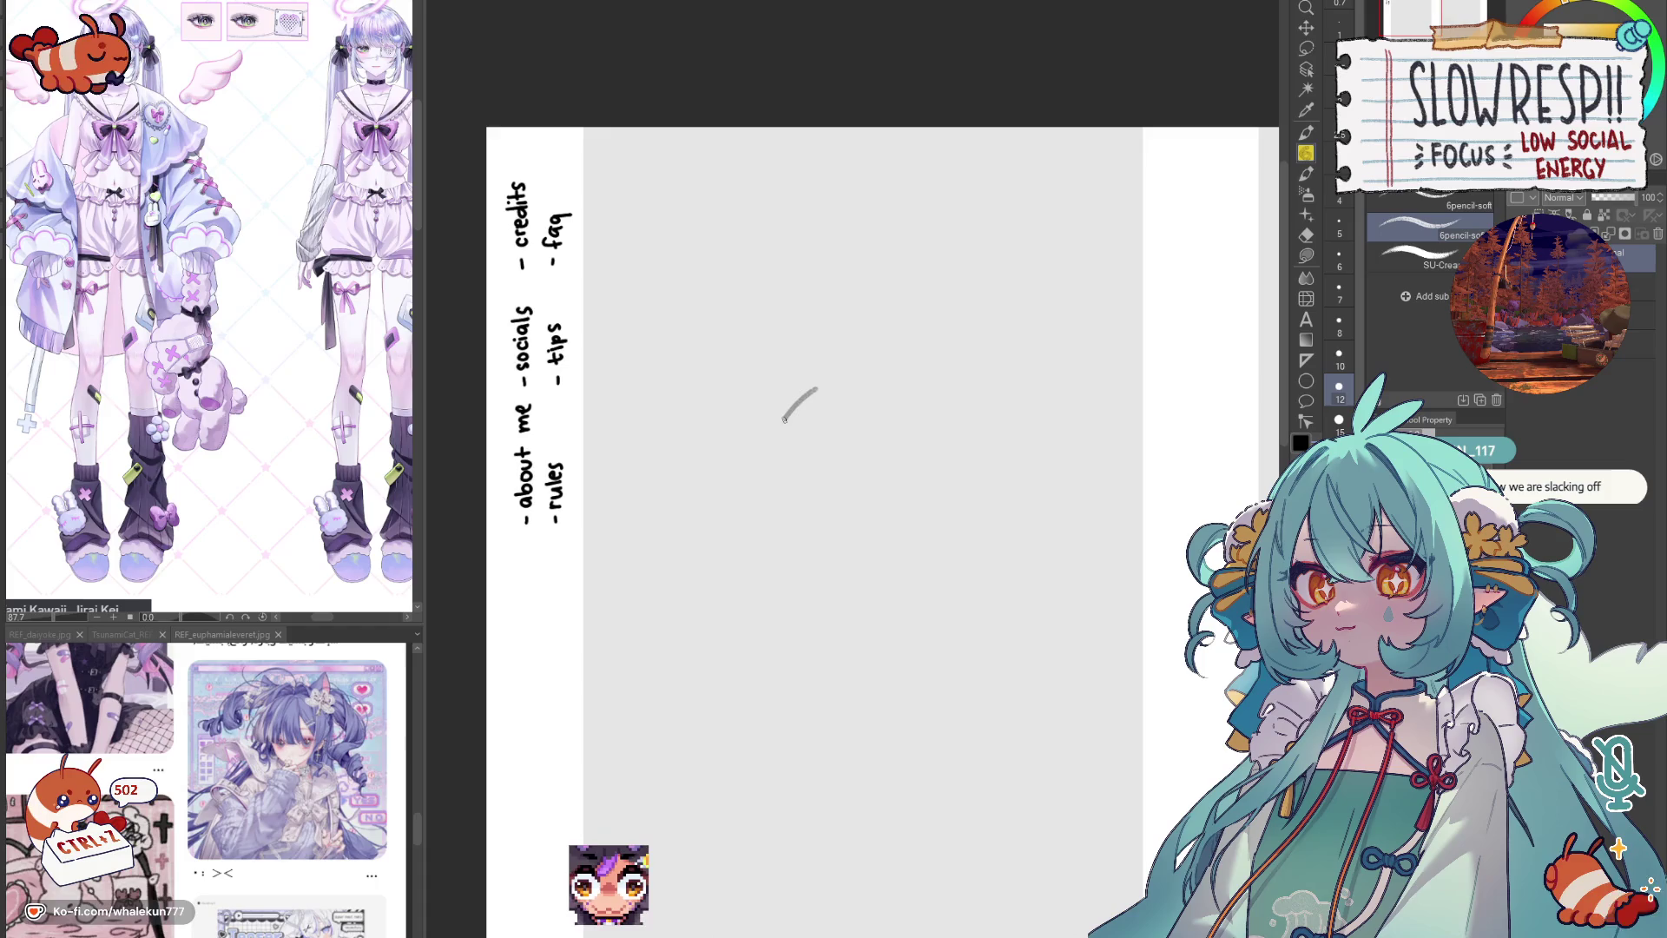
# Step: Draw a fresh head circle in two halves beside the label list
pyautogui.moveTo(852, 374); pyautogui.dragTo(813, 577)
pyautogui.moveTo(854, 372); pyautogui.dragTo(967, 560)
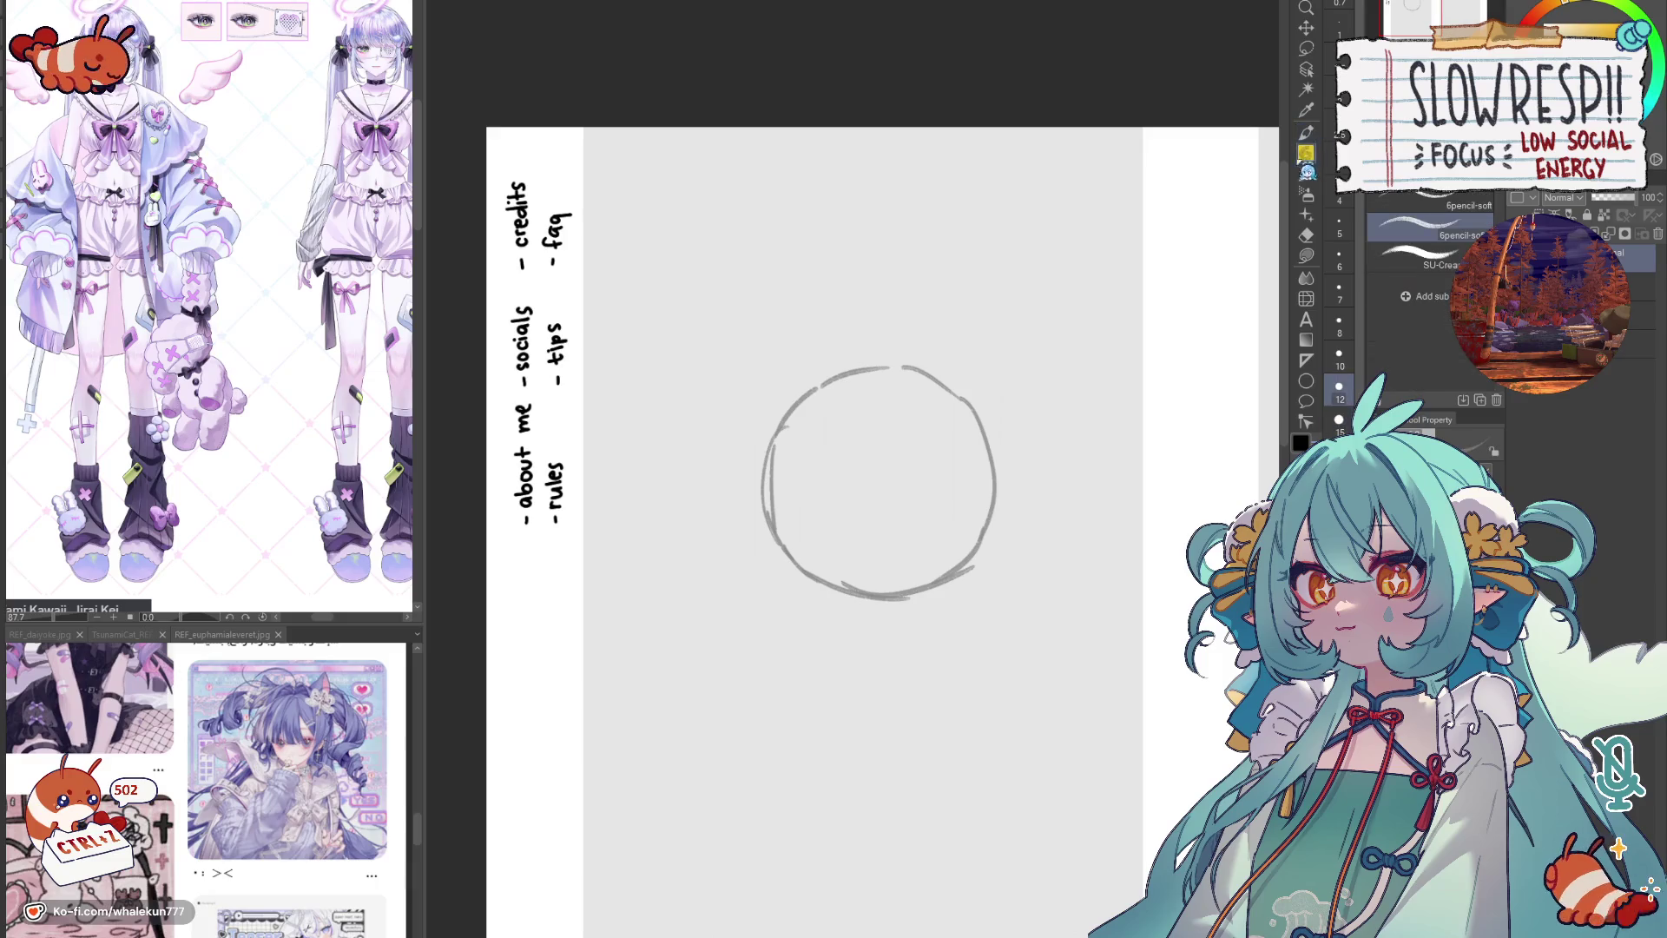
# Step: Draw a vertical centre guideline through the head circle
pyautogui.moveTo(865, 371); pyautogui.dragTo(870, 503)
pyautogui.hotkey('ctrl', 'z')
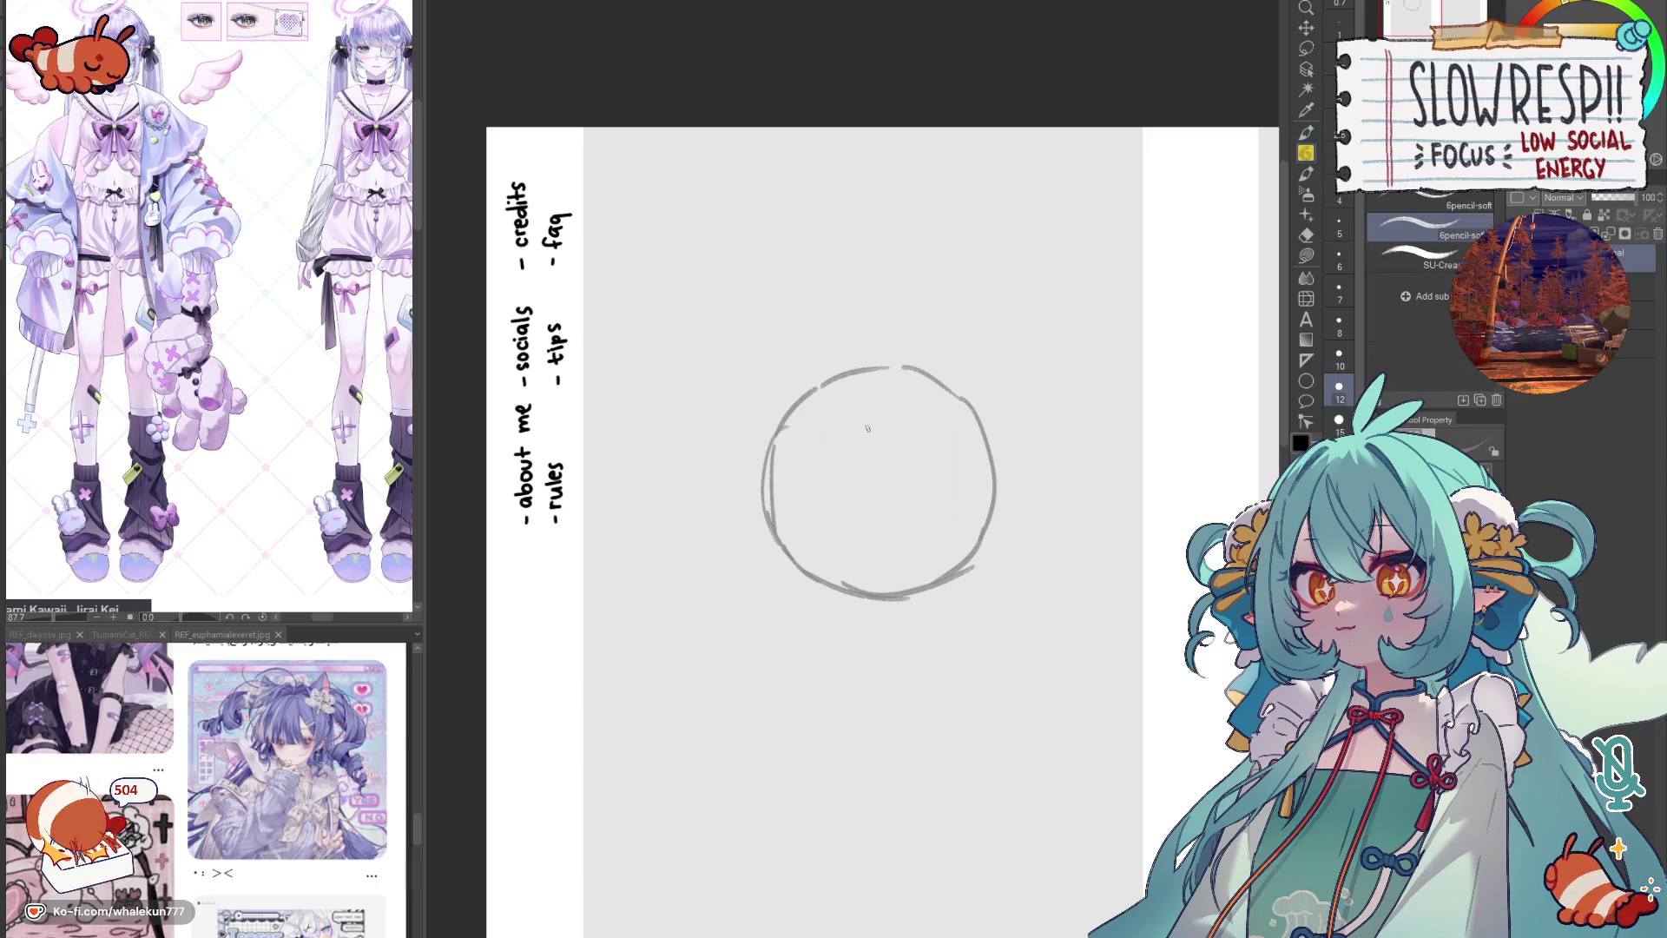
pyautogui.moveTo(868, 407); pyautogui.dragTo(884, 582)
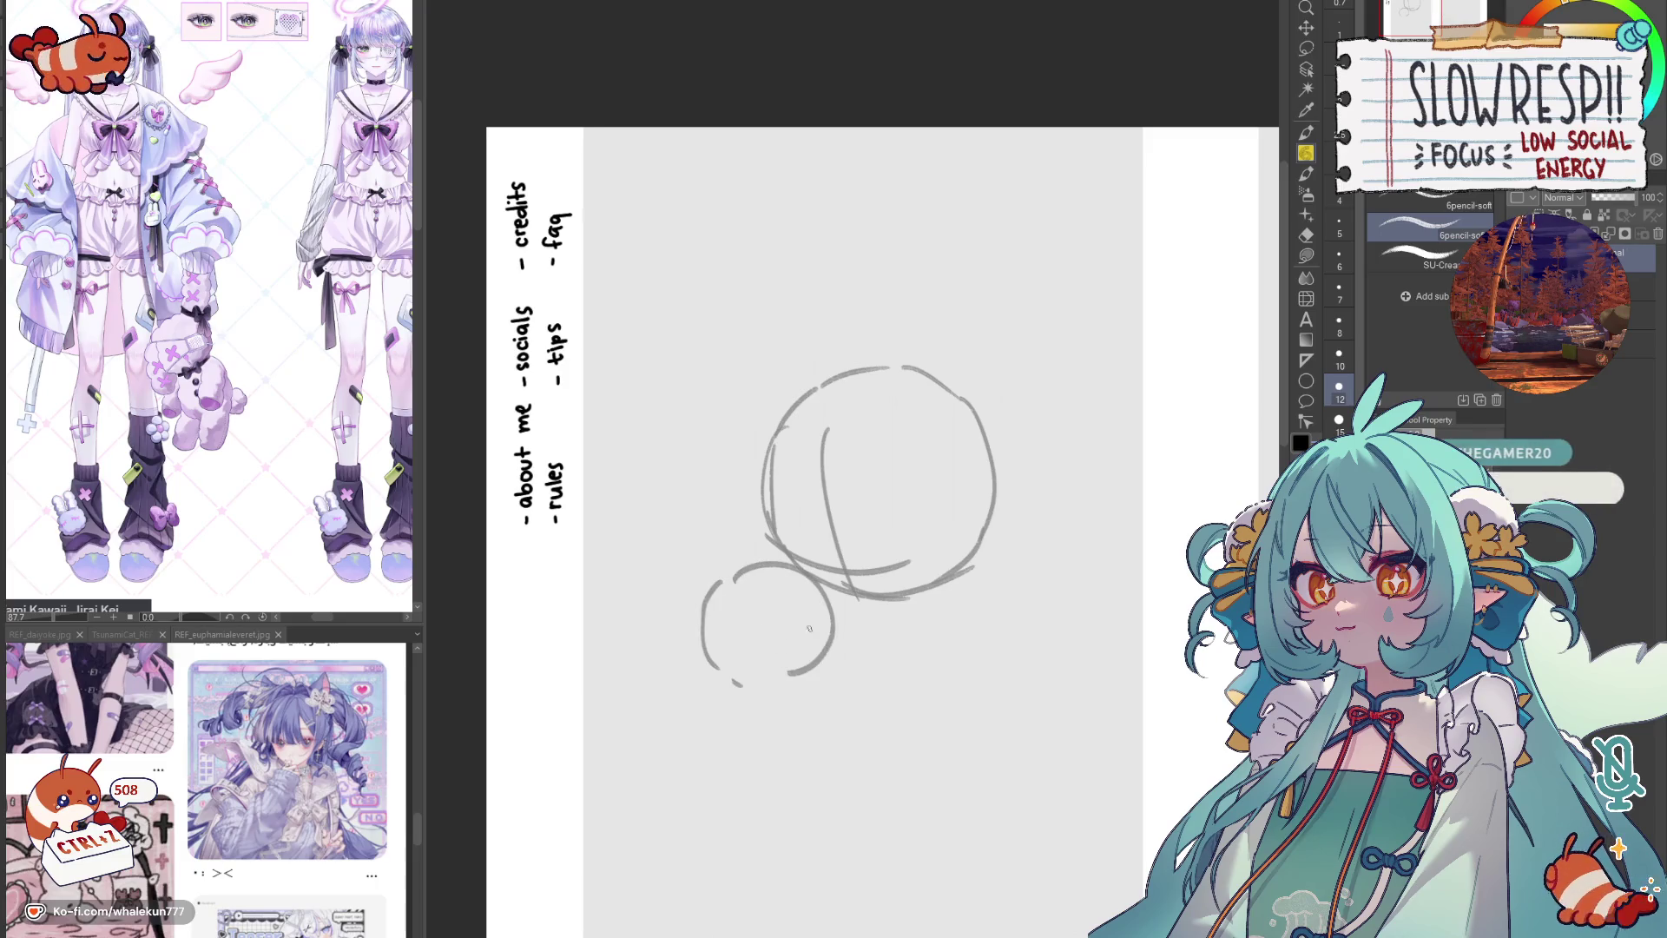
# Step: Sketch a small body circle overlapping the head's lower left, redoing stray strokes
pyautogui.hotkey('ctrl', 'z')
pyautogui.moveTo(834, 612); pyautogui.dragTo(846, 599)
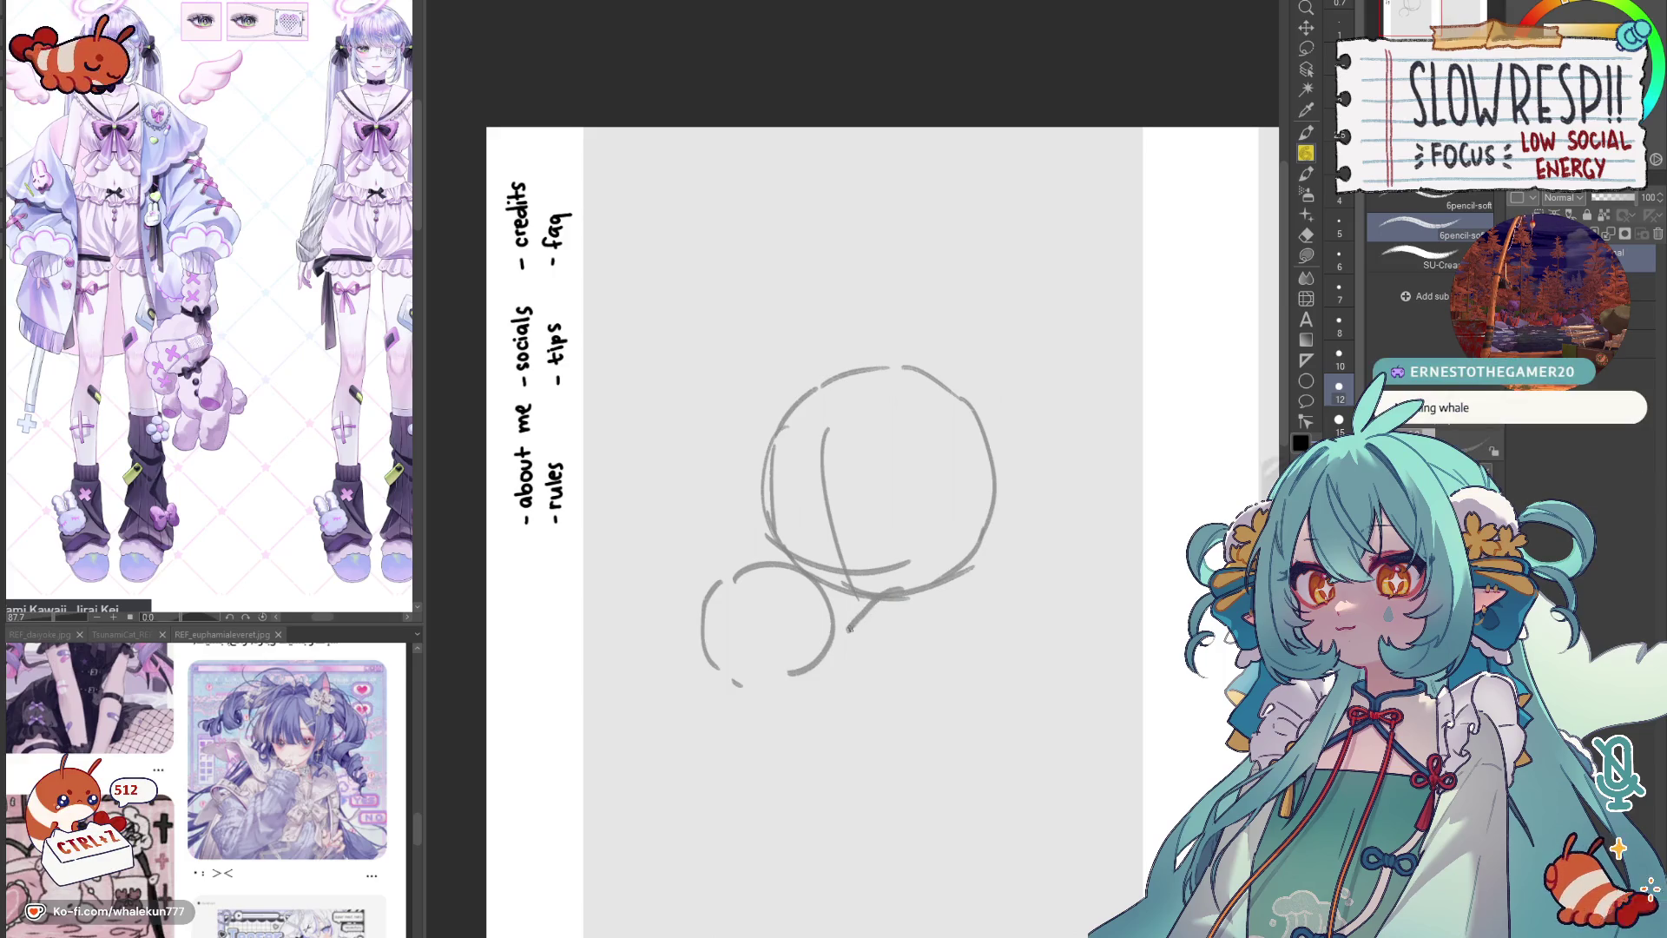
pyautogui.hotkey('ctrl', 'z')
pyautogui.hotkey('ctrl', 'z')
pyautogui.hotkey('ctrl', 'z')
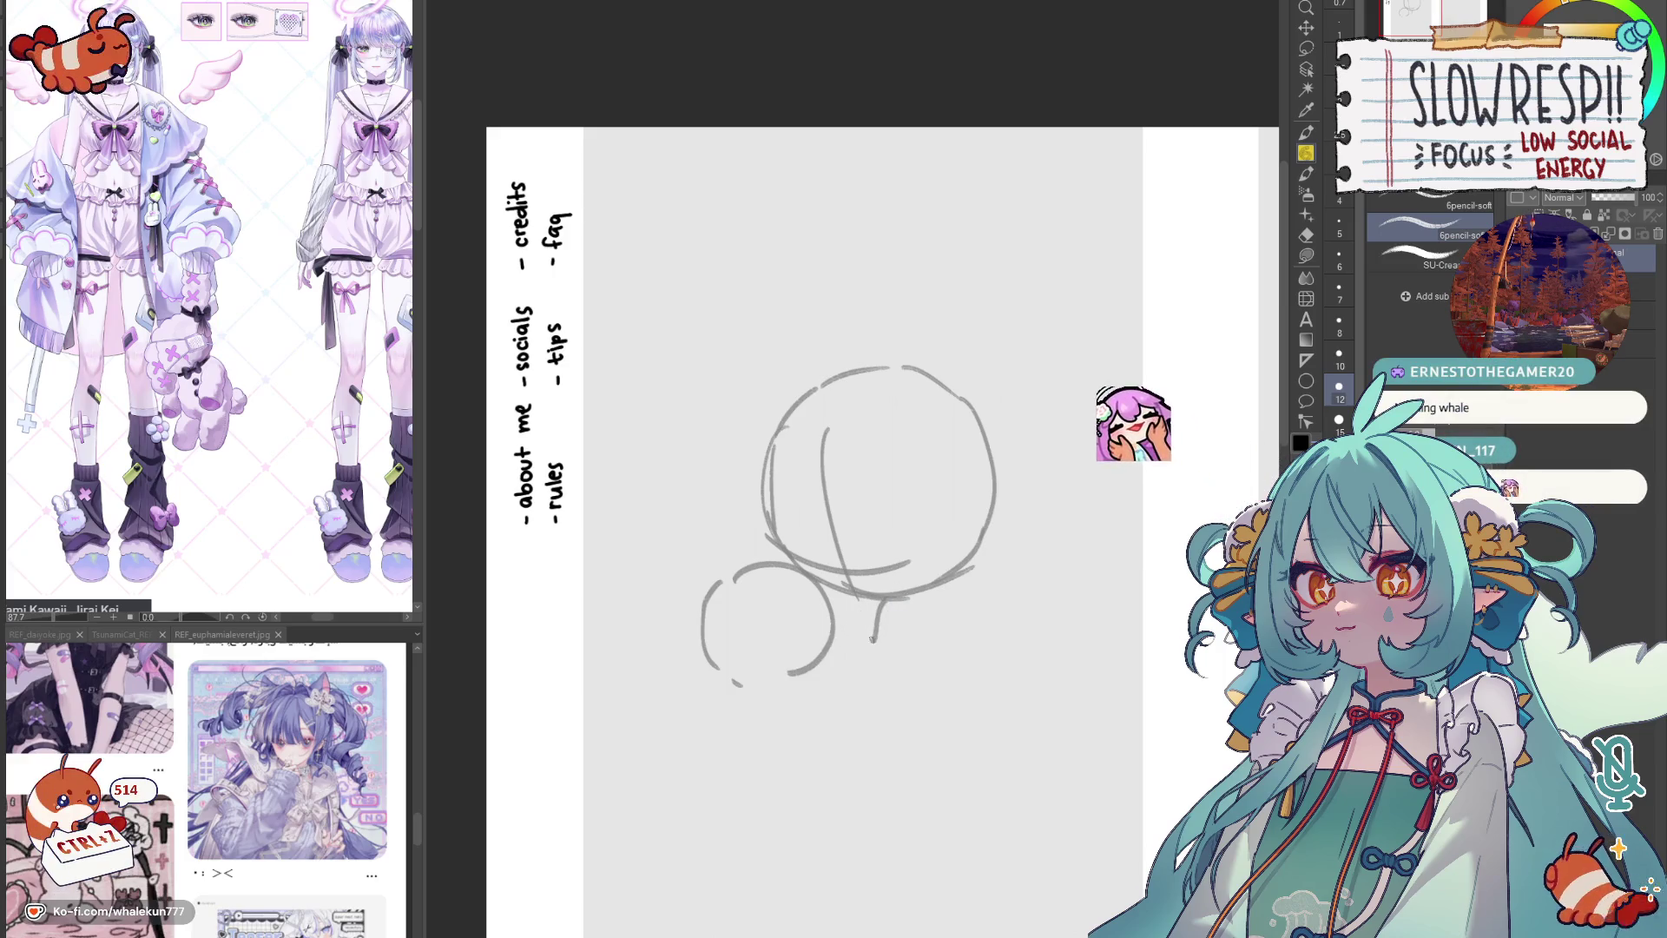
pyautogui.moveTo(876, 607)
pyautogui.mouseDown()
pyautogui.moveTo(881, 641)
pyautogui.moveTo(855, 638)
pyautogui.mouseUp()
pyautogui.hotkey('ctrl', 'z')
pyautogui.hotkey('ctrl', 'z')
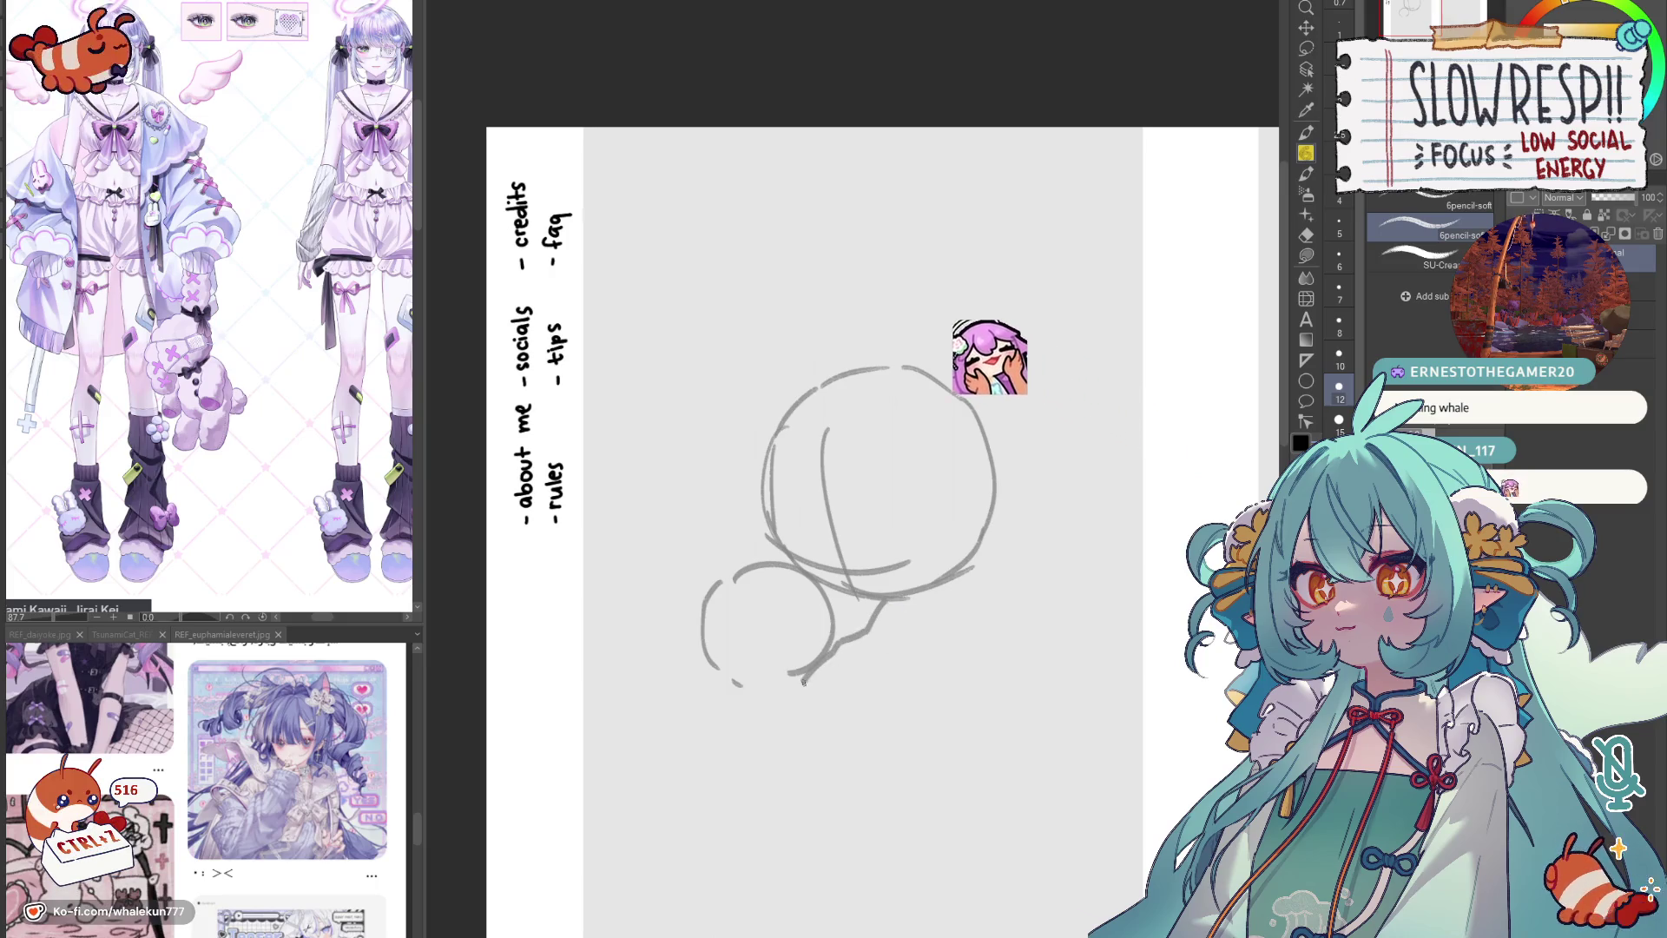
pyautogui.hotkey('ctrl', 'z')
pyautogui.hotkey('ctrl', 'z')
pyautogui.moveTo(736, 580); pyautogui.dragTo(883, 577)
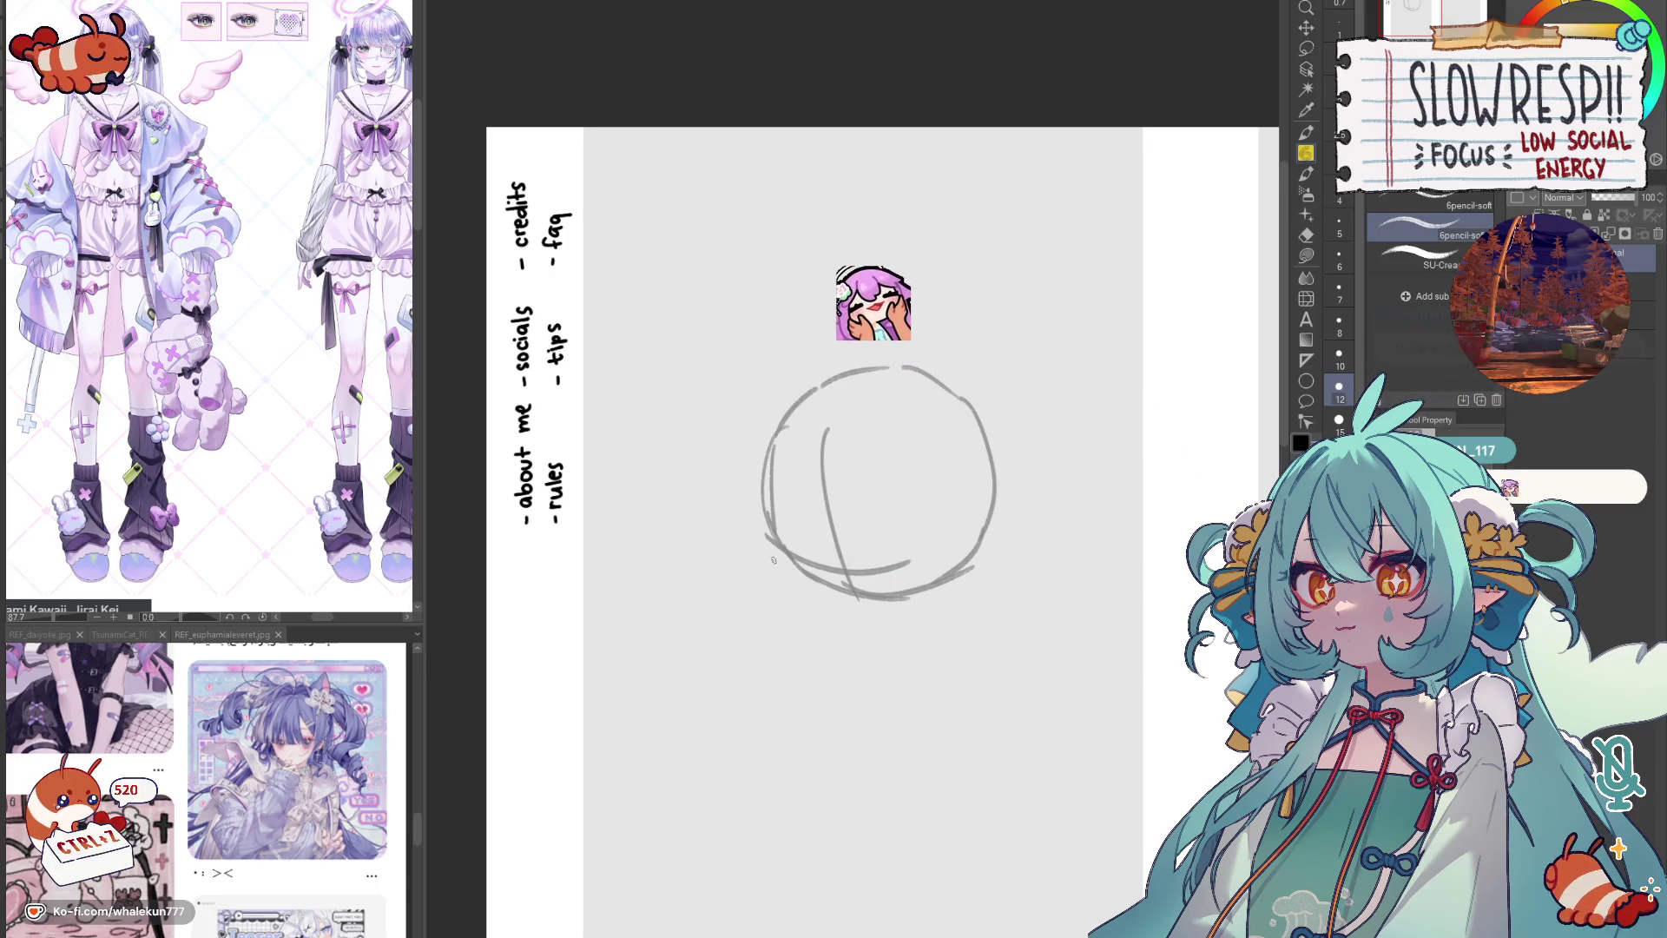
pyautogui.hotkey('ctrl', 'z')
pyautogui.hotkey('ctrl', 'z')
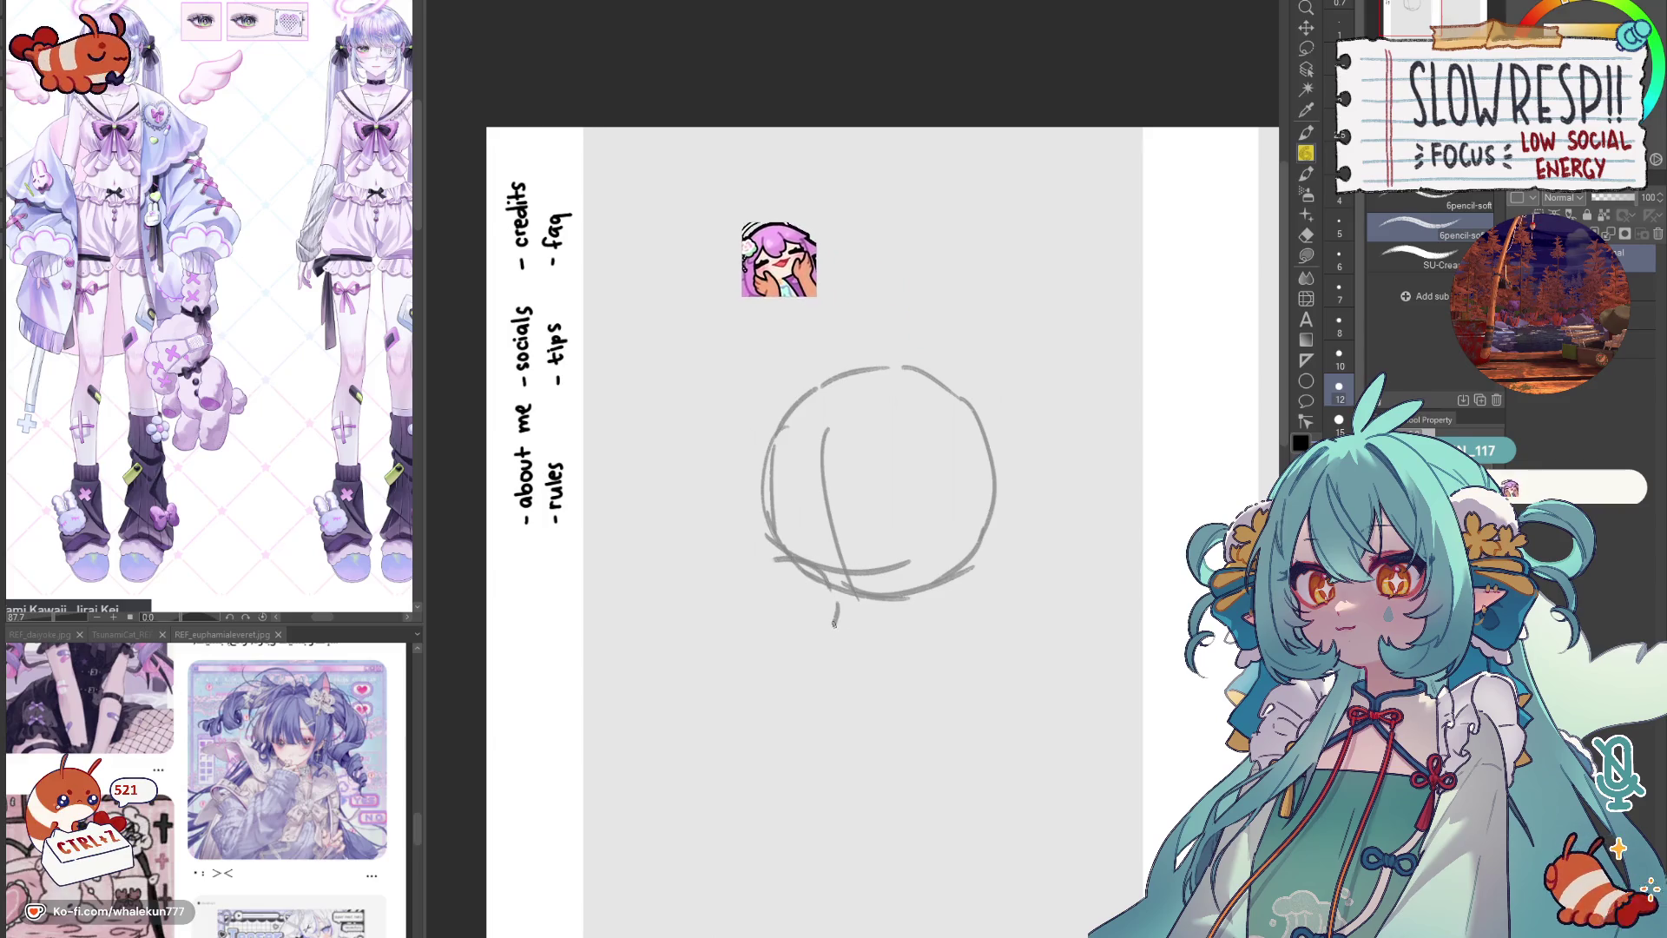
pyautogui.moveTo(743, 573)
pyautogui.mouseDown()
pyautogui.moveTo(834, 605)
pyautogui.moveTo(925, 593)
pyautogui.mouseUp()
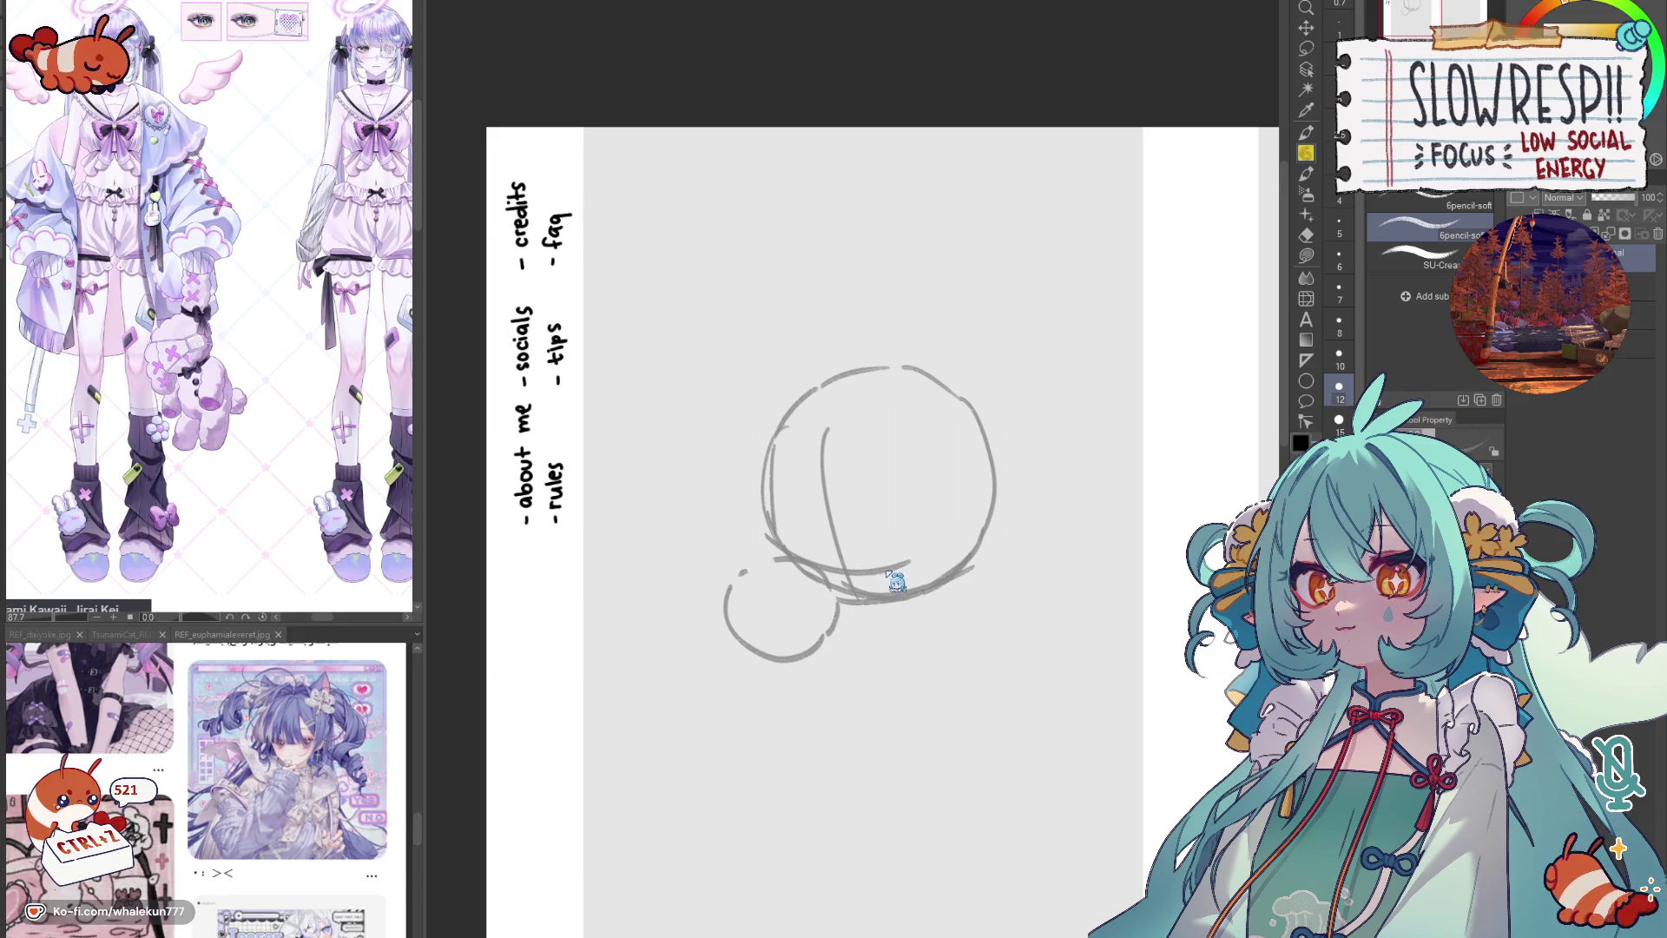
# Step: Redo the short eyelid stroke inside the head and mirror the whole sketch with a transform
pyautogui.hotkey('ctrl', 'z')
pyautogui.moveTo(877, 548); pyautogui.dragTo(909, 533)
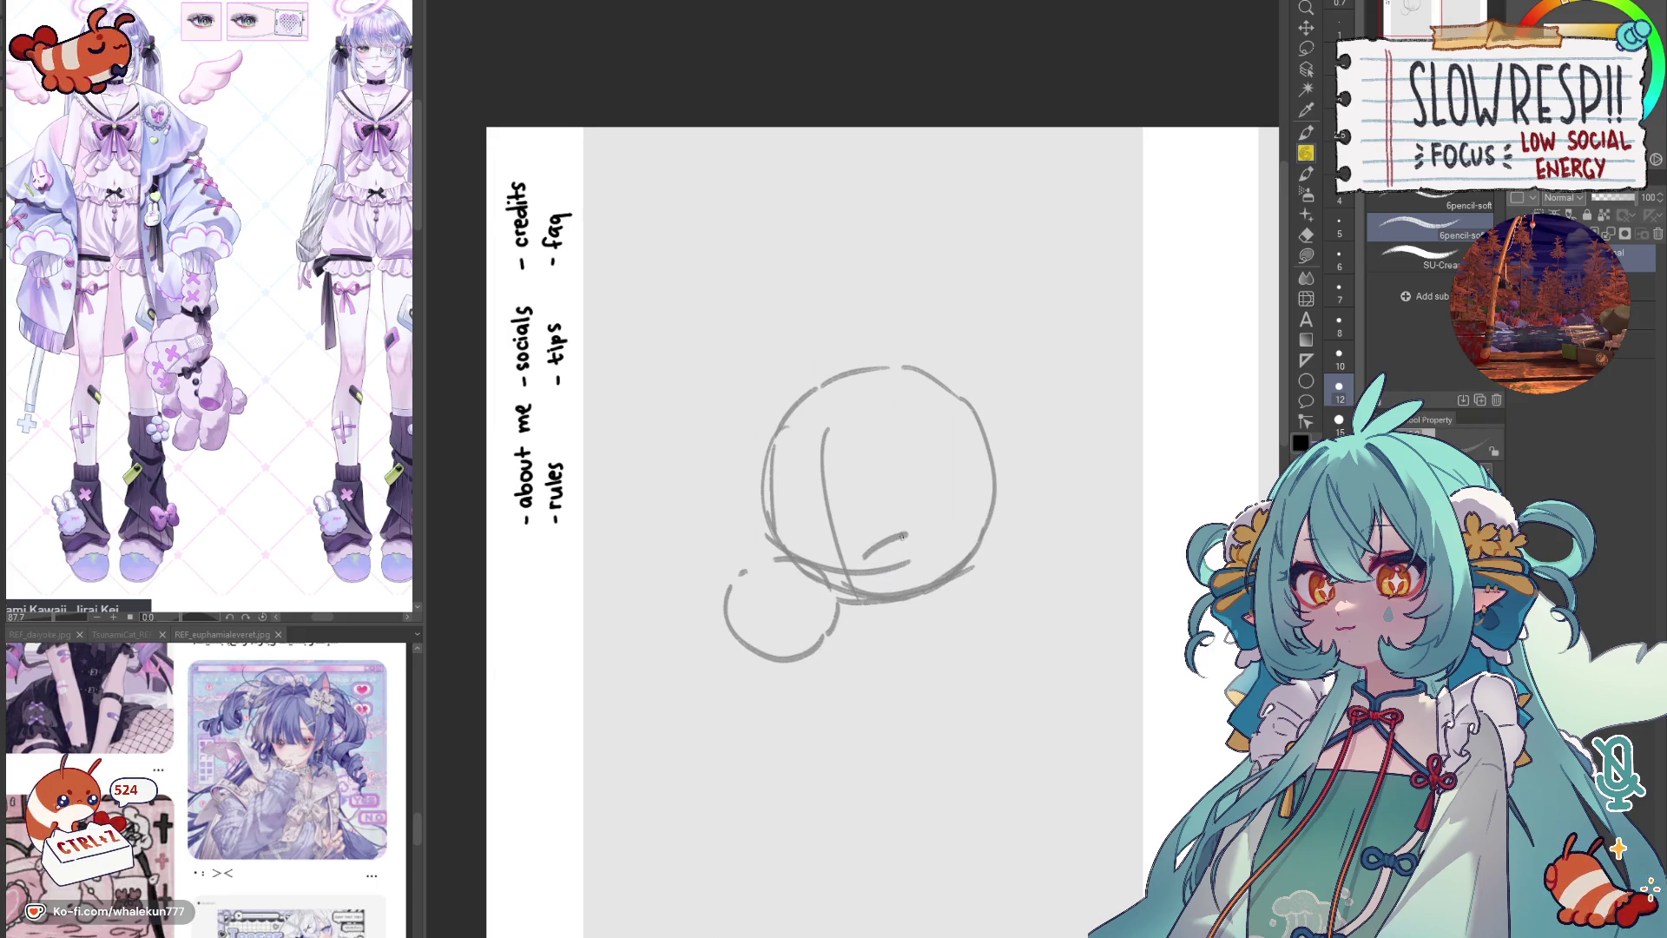
pyautogui.hotkey('ctrl', 'z')
pyautogui.hotkey('ctrl', 'z')
pyautogui.hotkey('ctrl', 't')
pyautogui.press('Return')
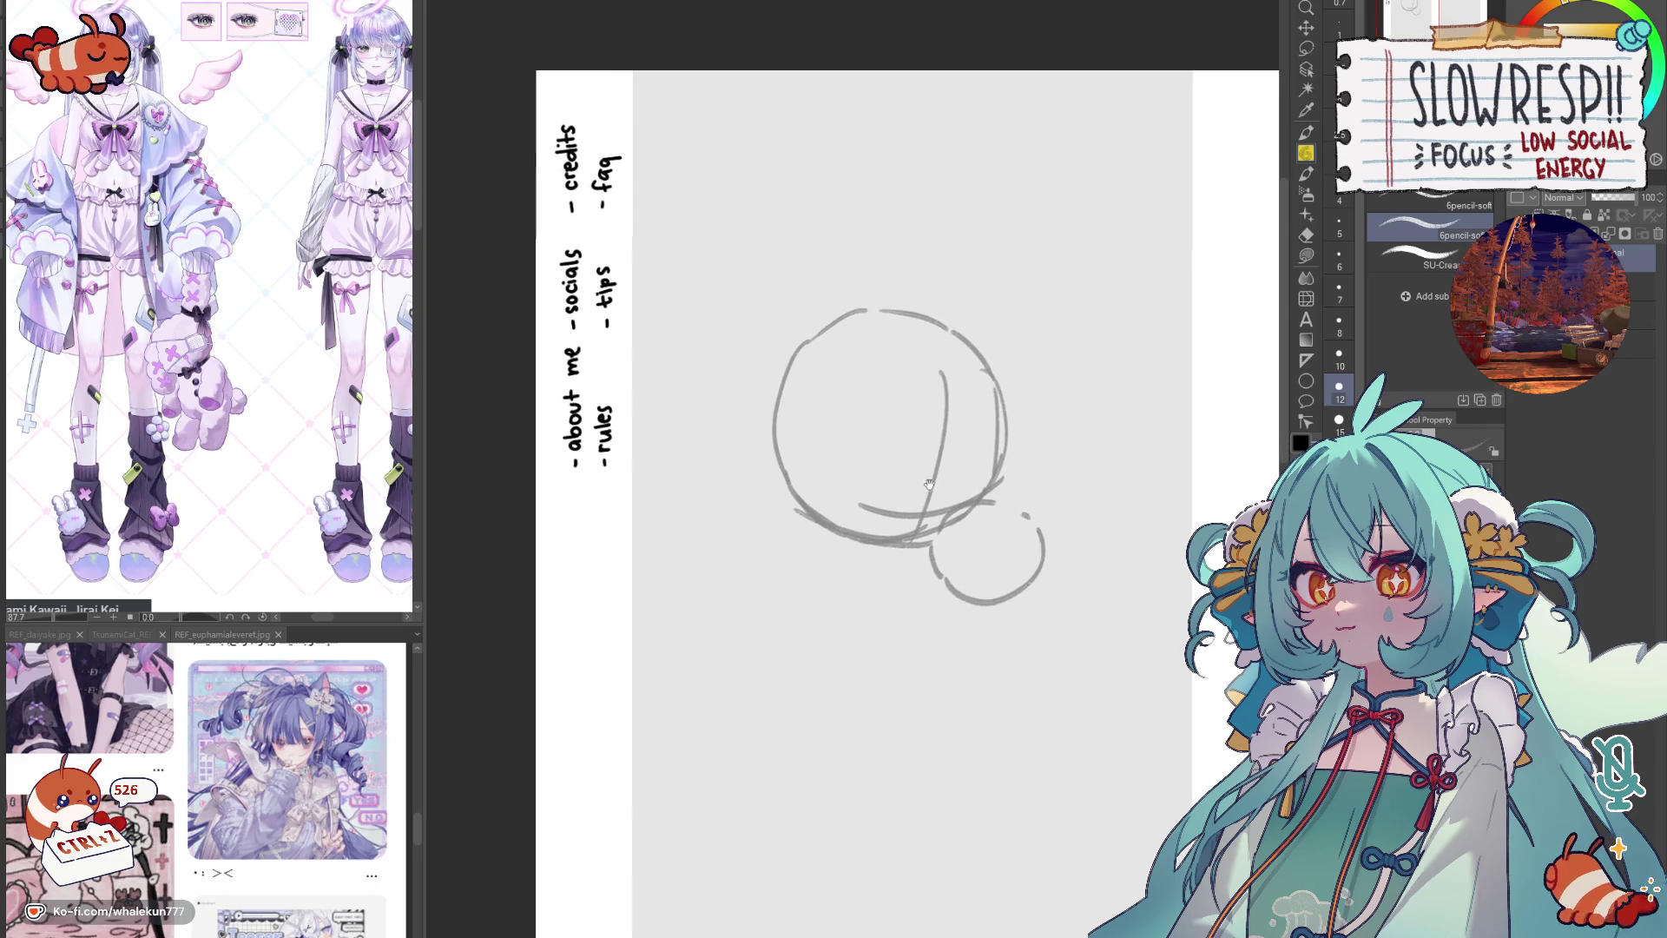
# Step: Restore the inner curve and flip the canvas view back and forth to check proportions
pyautogui.press('h')
pyautogui.moveTo(961, 484); pyautogui.dragTo(867, 488)
pyautogui.hotkey('ctrl', 'z')
pyautogui.press('h')
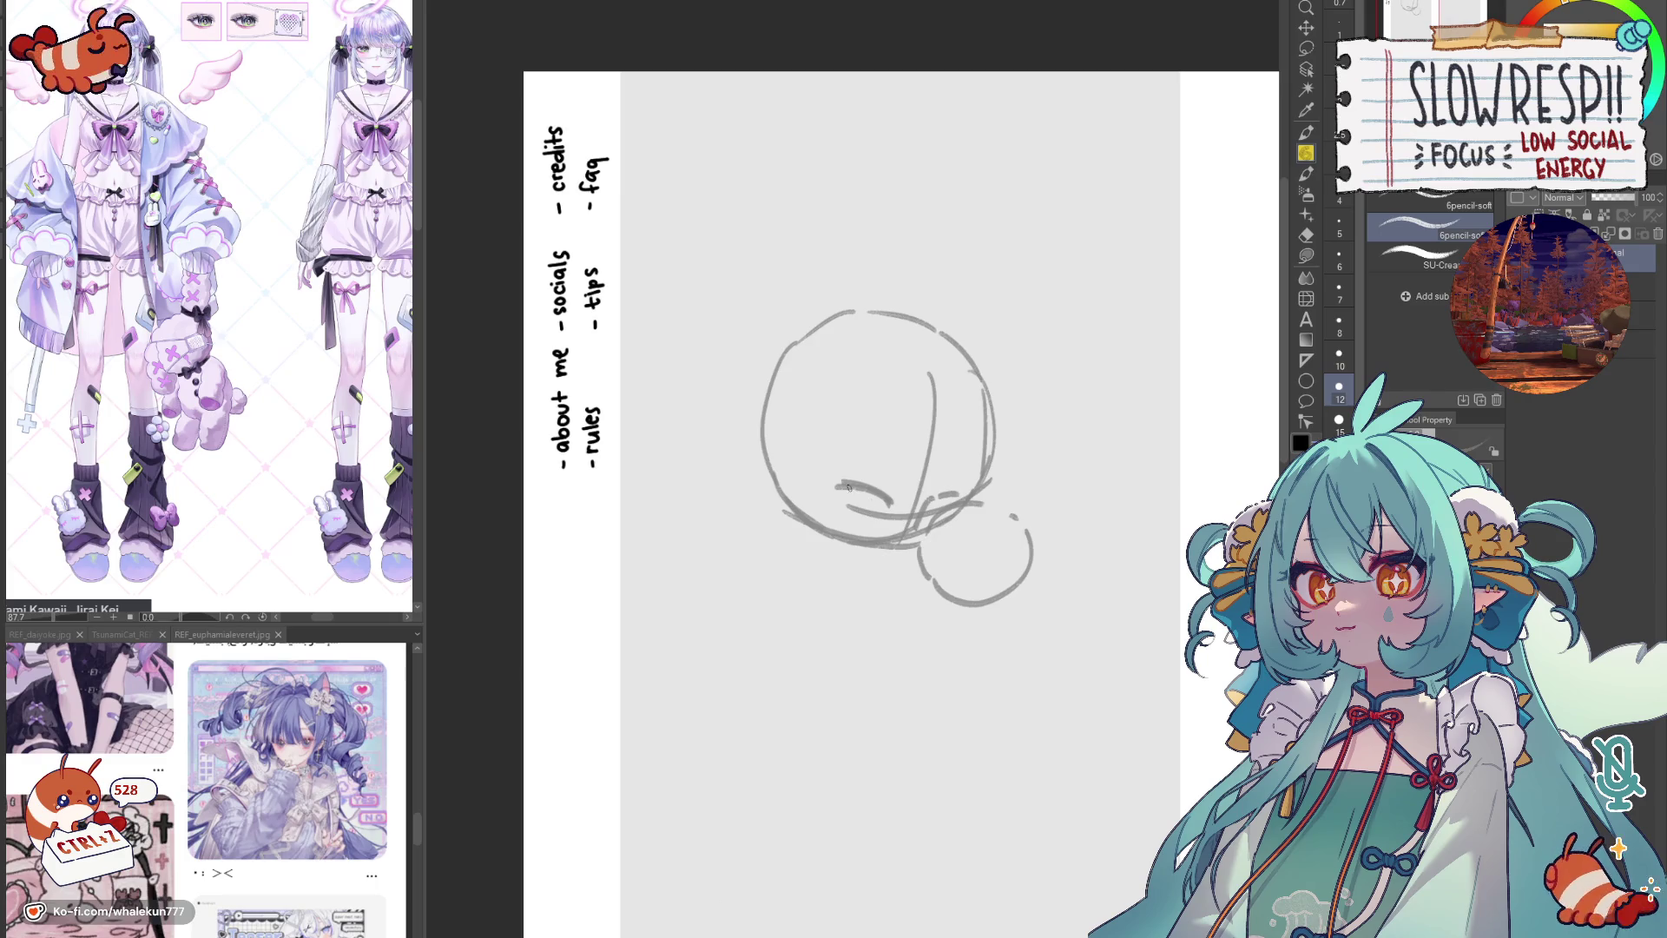
pyautogui.press('h')
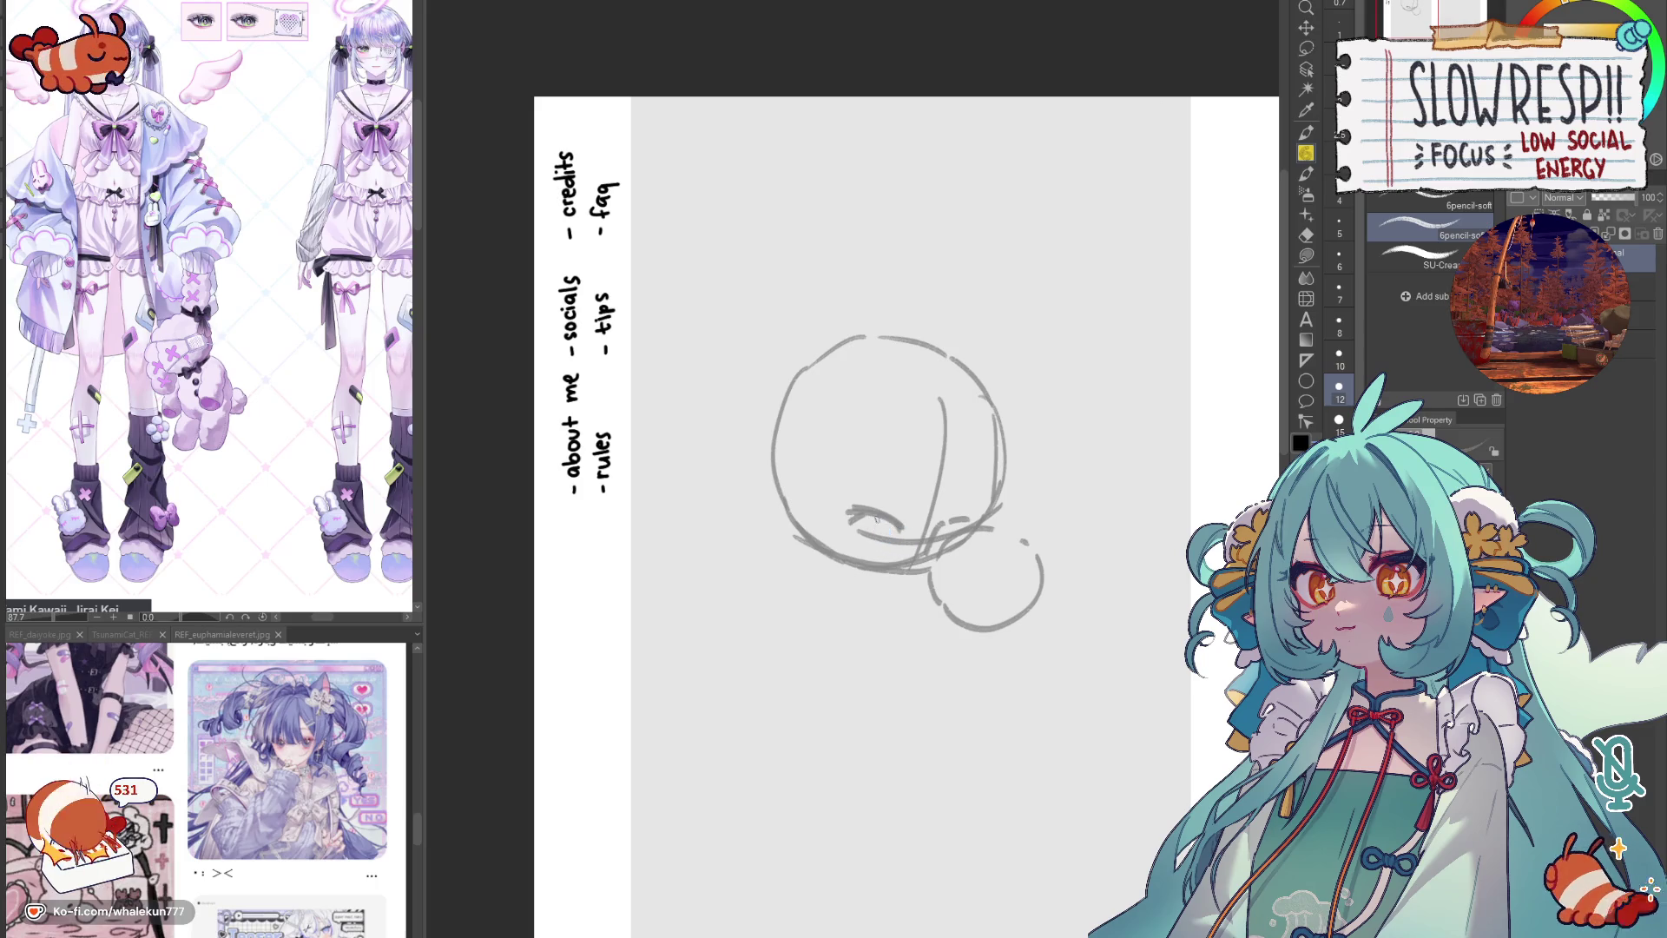
pyautogui.scroll(2, 809, 496)
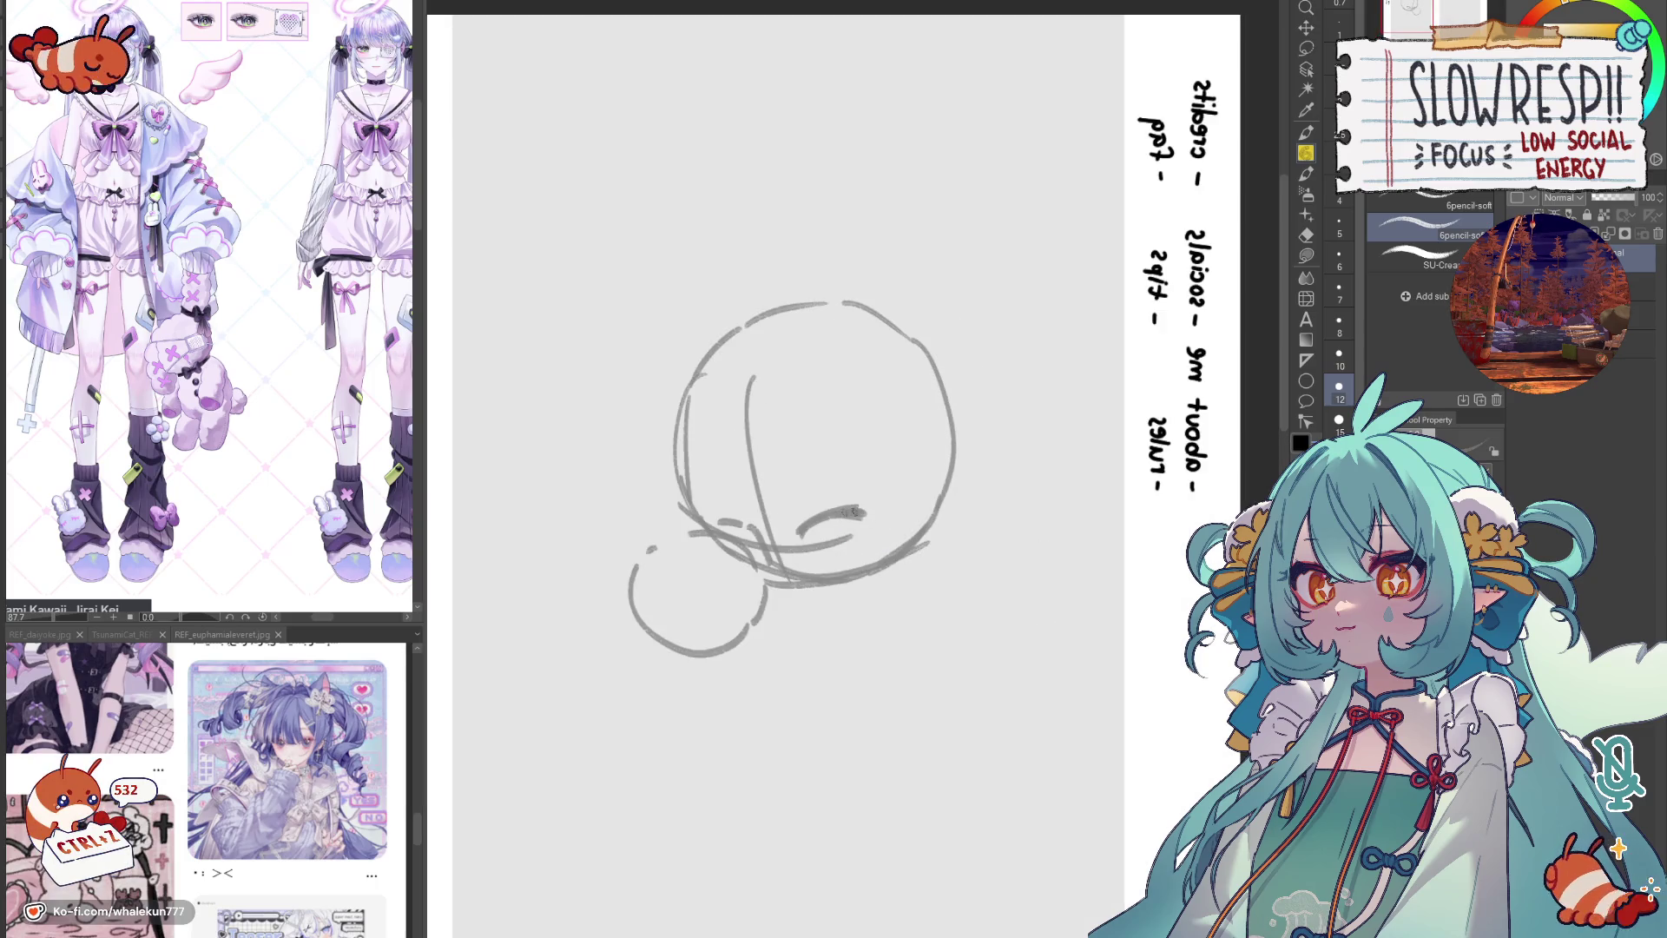
pyautogui.press('h')
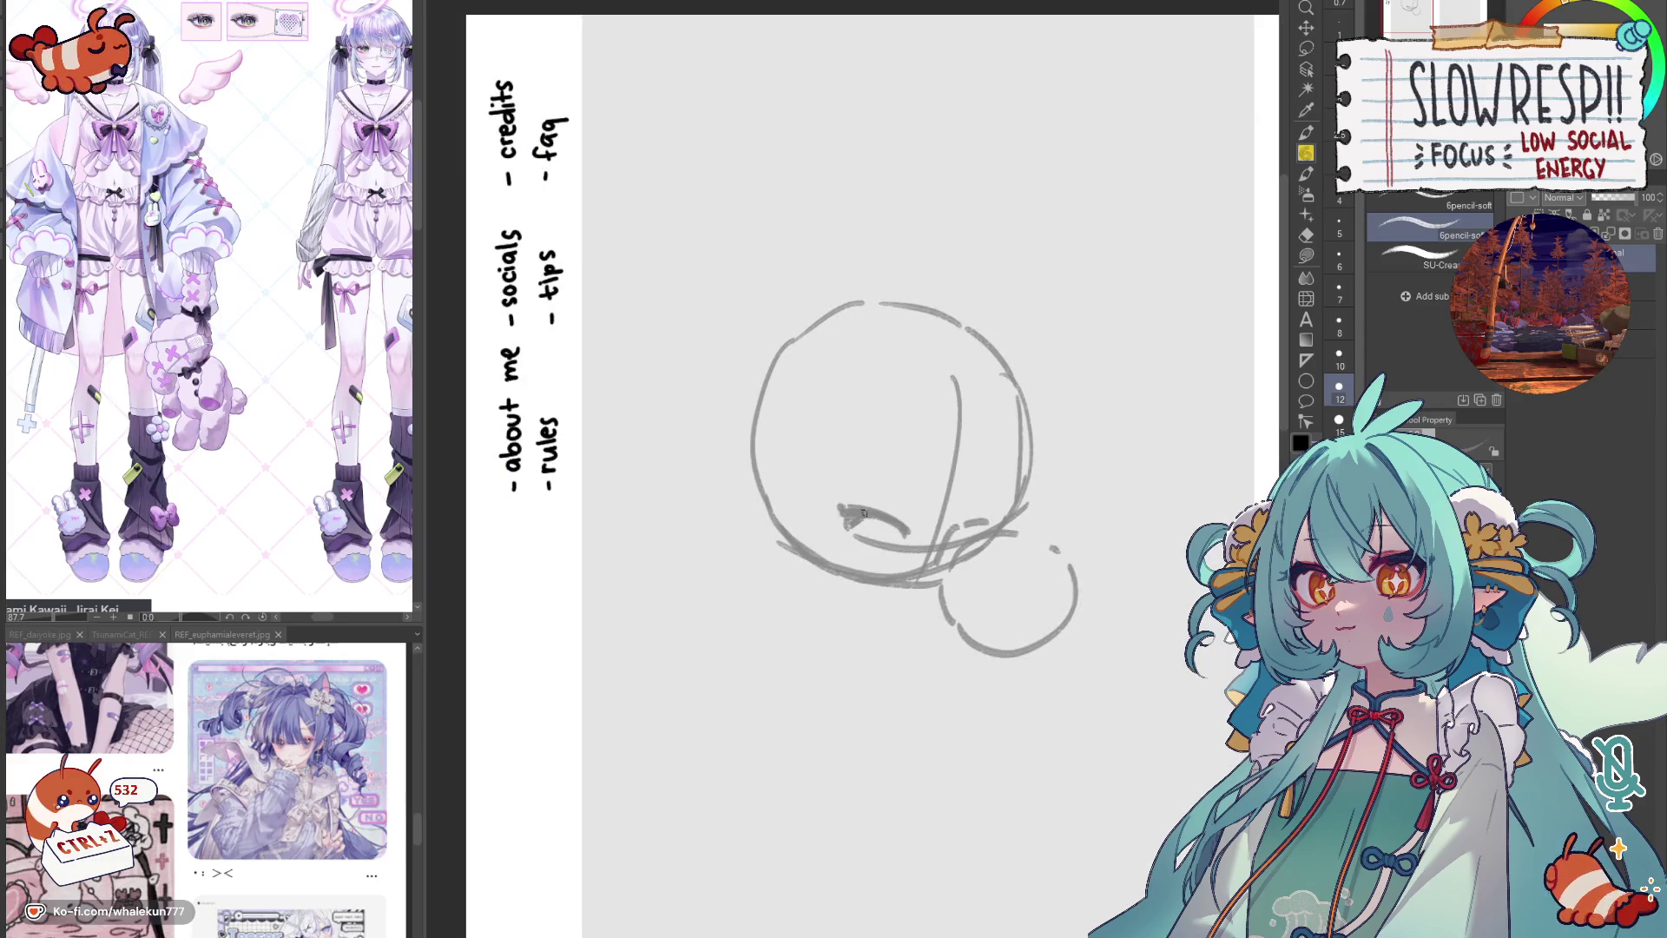
pyautogui.press('h')
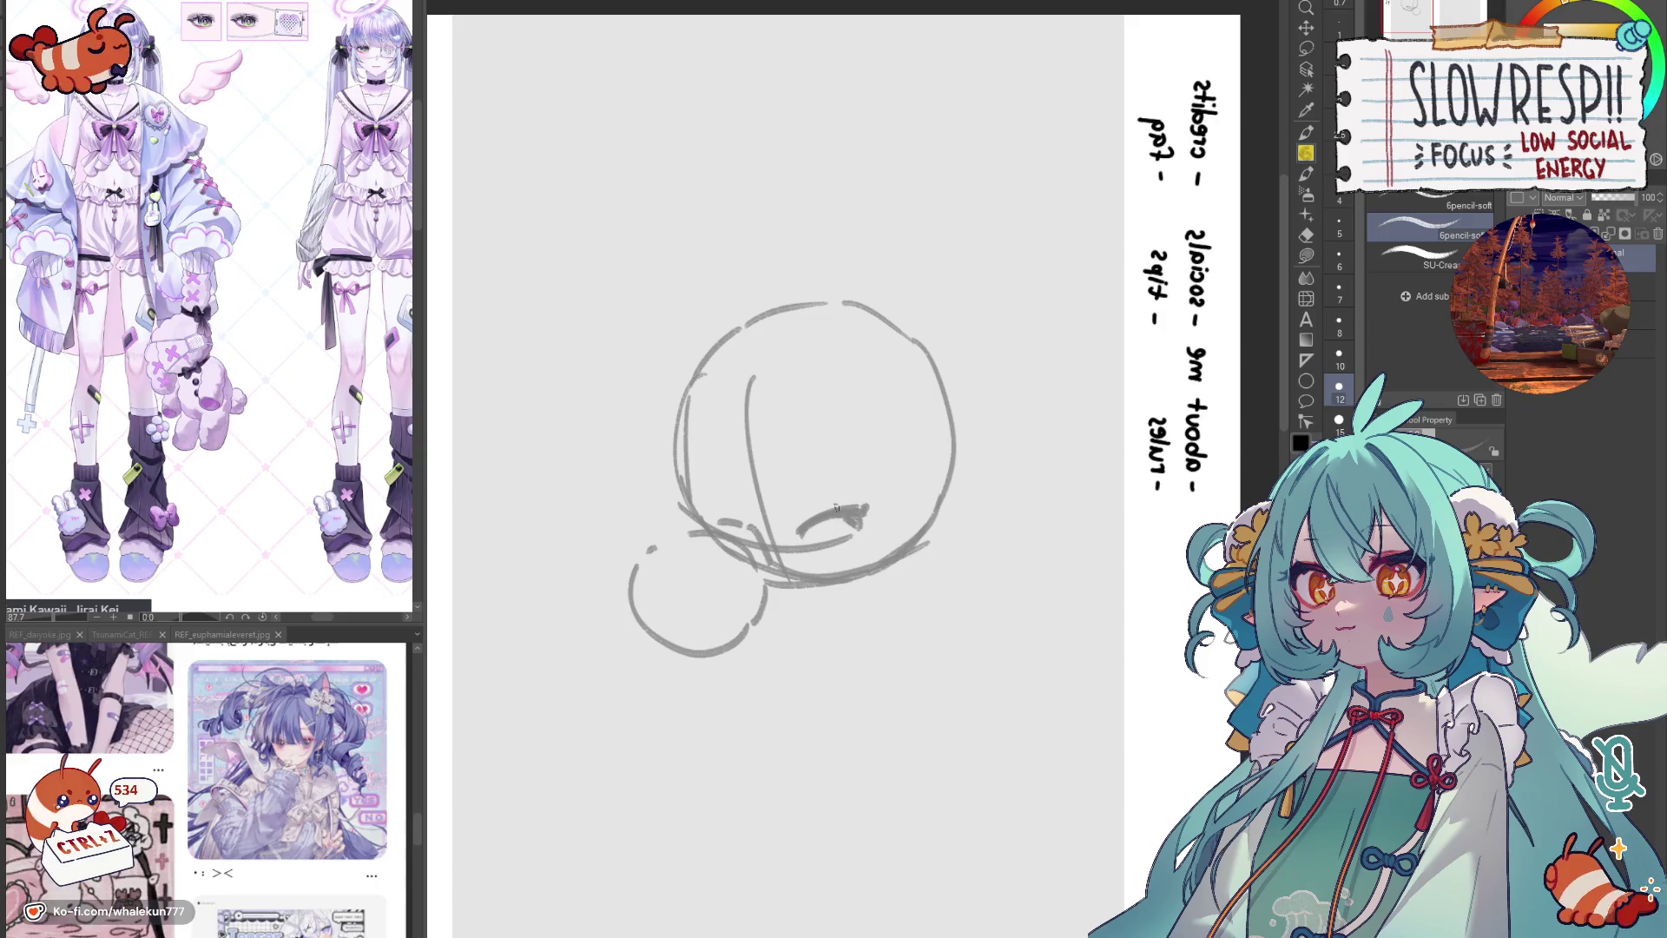
pyautogui.scroll(3, 899, 535)
# Step: Scribble the upper eyelid and lashes, undoing weak attempts while checking mirrored
pyautogui.moveTo(838, 519)
pyautogui.mouseDown()
pyautogui.moveTo(797, 532)
pyautogui.moveTo(775, 566)
pyautogui.mouseUp()
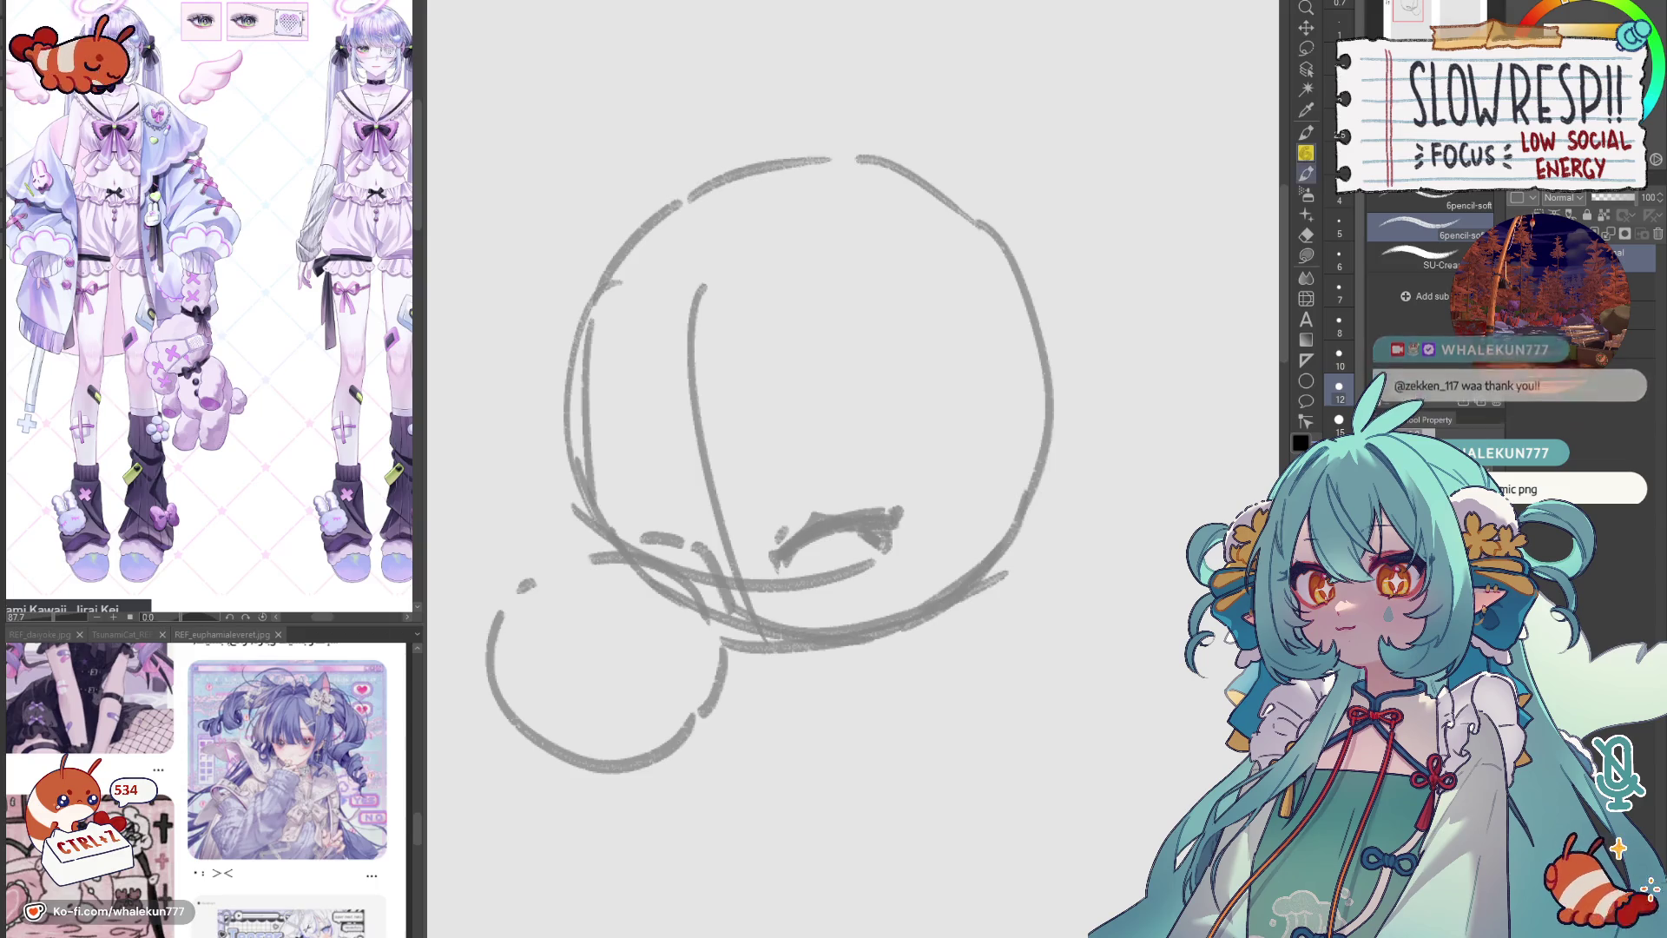
pyautogui.press('h')
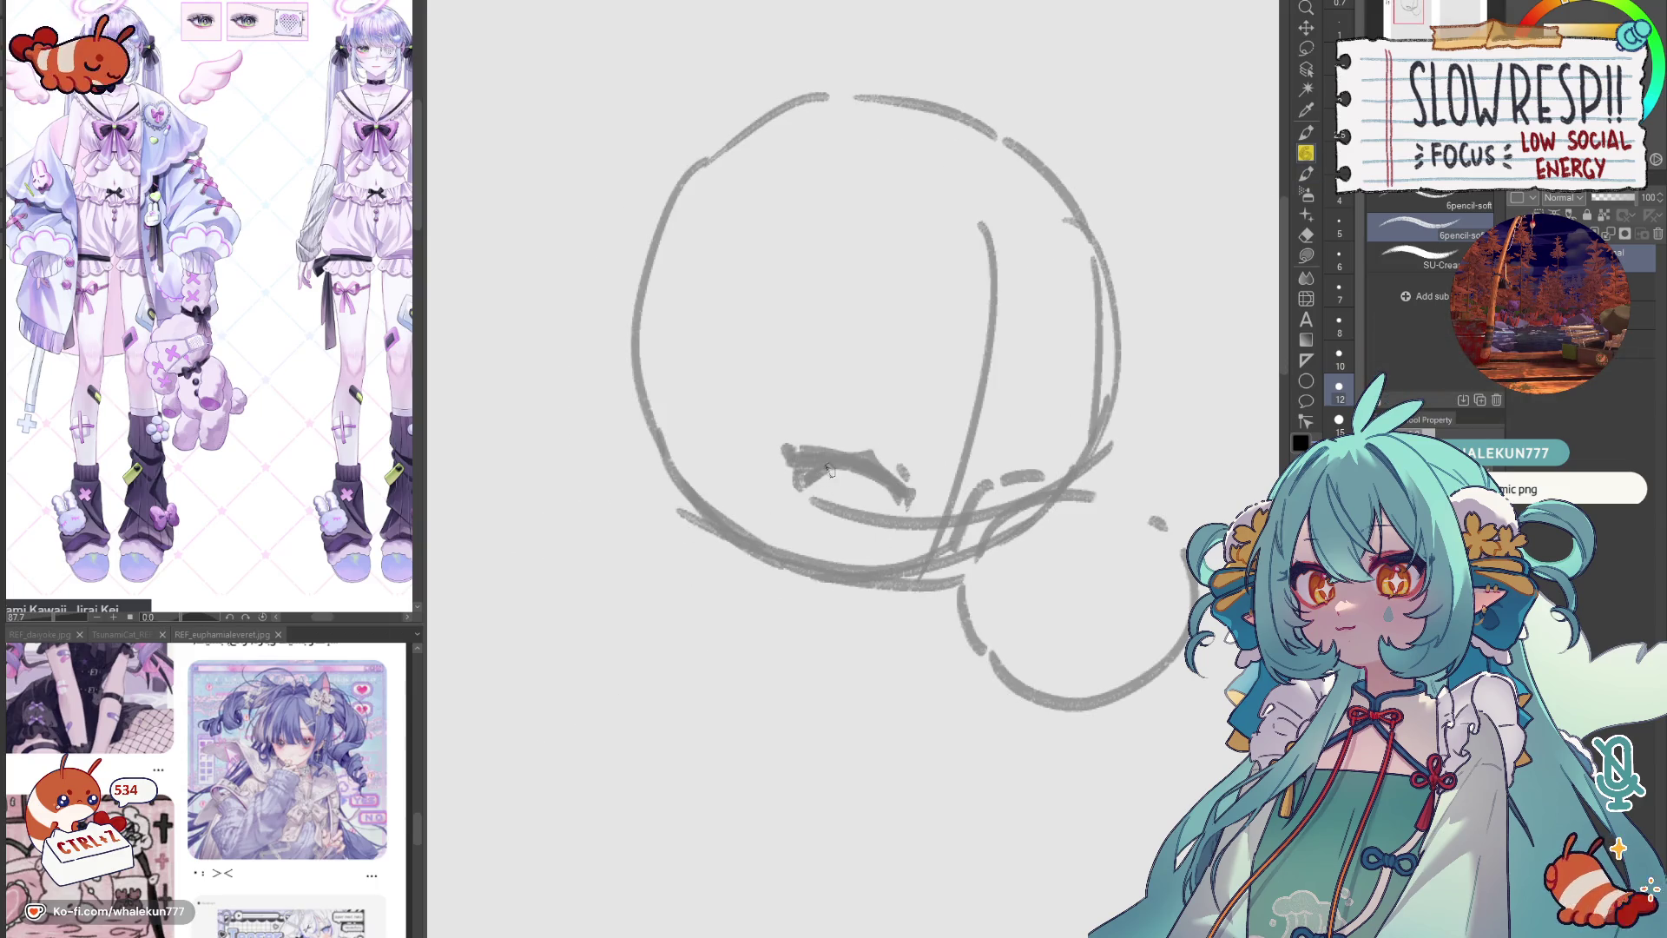
pyautogui.moveTo(820, 470)
pyautogui.mouseDown()
pyautogui.moveTo(824, 528)
pyautogui.moveTo(886, 509)
pyautogui.moveTo(841, 534)
pyautogui.moveTo(870, 495)
pyautogui.moveTo(845, 527)
pyautogui.mouseUp()
pyautogui.press('h')
pyautogui.hotkey('ctrl', 'z')
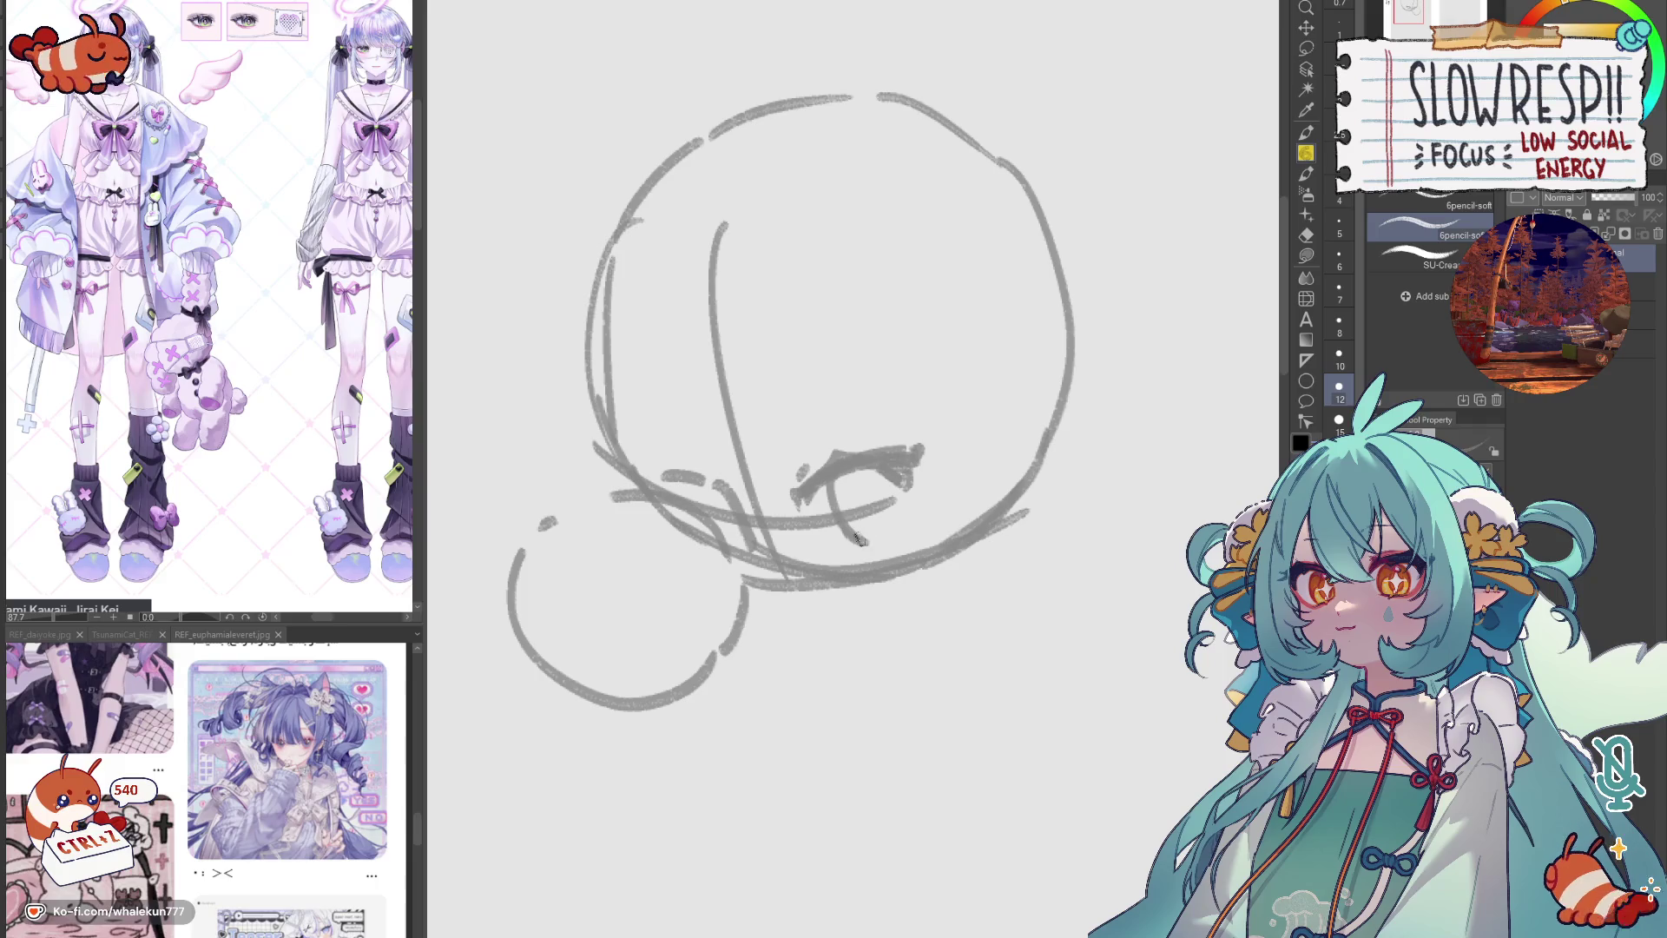
pyautogui.hotkey('ctrl', 'z')
# Step: Draw the round iris under the lash line and add short hatch strokes to the eye
pyautogui.moveTo(854, 469)
pyautogui.mouseDown()
pyautogui.moveTo(840, 521)
pyautogui.moveTo(883, 528)
pyautogui.moveTo(905, 482)
pyautogui.moveTo(898, 521)
pyautogui.moveTo(892, 462)
pyautogui.moveTo(900, 514)
pyautogui.moveTo(859, 509)
pyautogui.mouseUp()
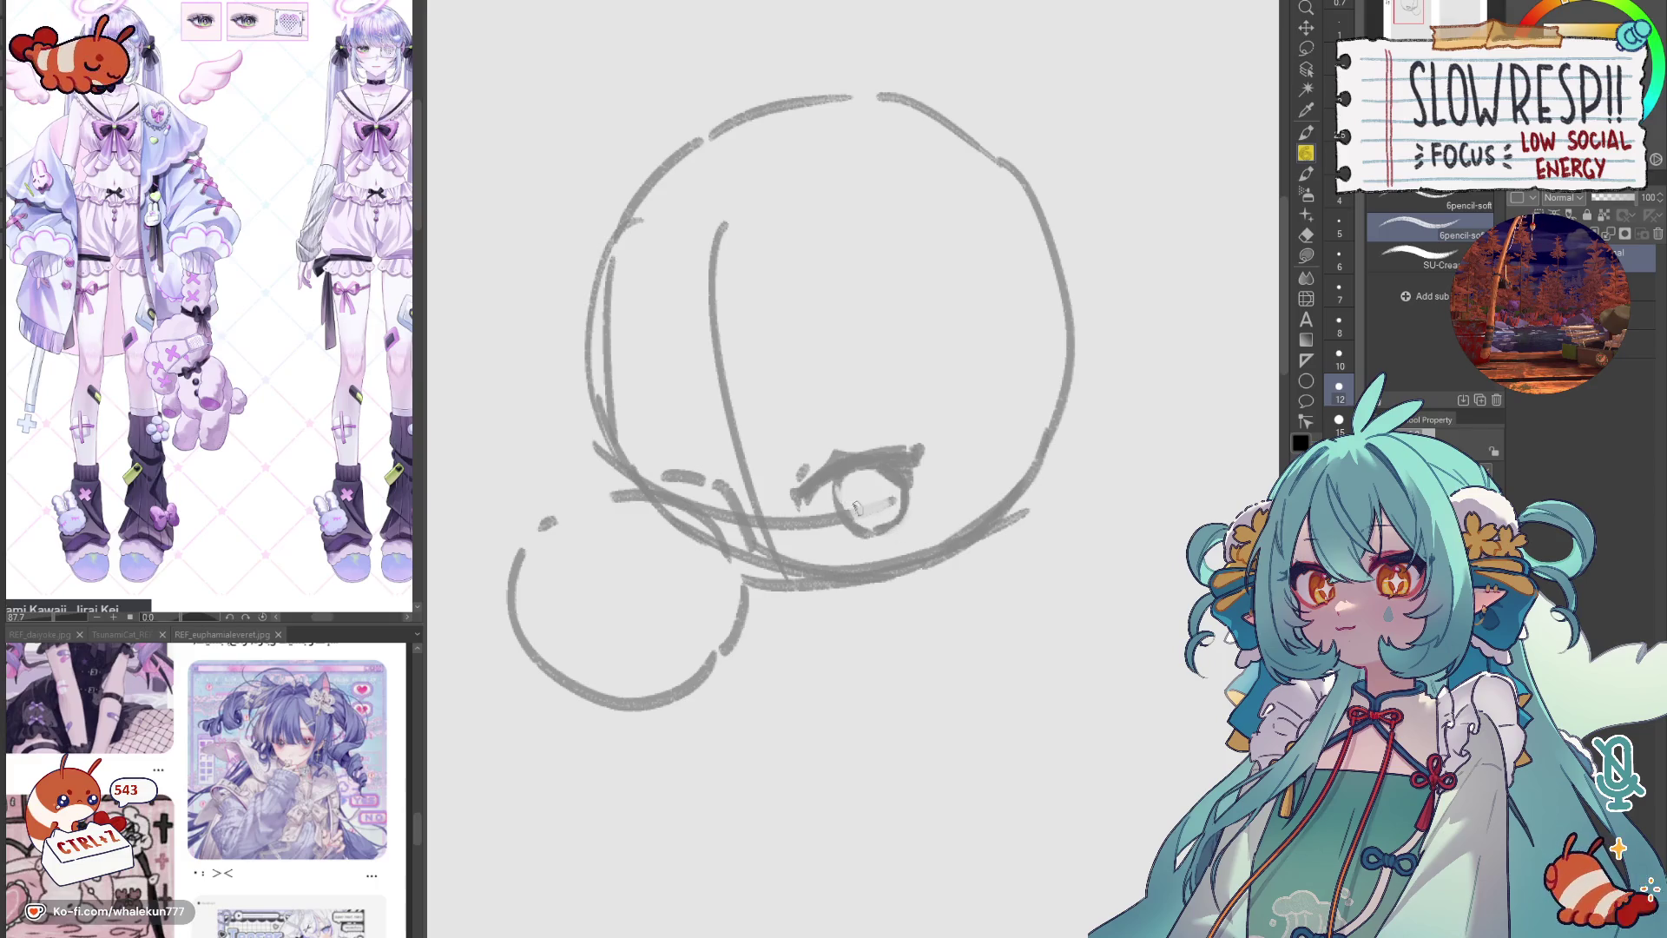
pyautogui.press('h')
pyautogui.moveTo(1023, 474)
pyautogui.mouseDown()
pyautogui.moveTo(1058, 489)
pyautogui.moveTo(1013, 527)
pyautogui.mouseUp()
pyautogui.press('h')
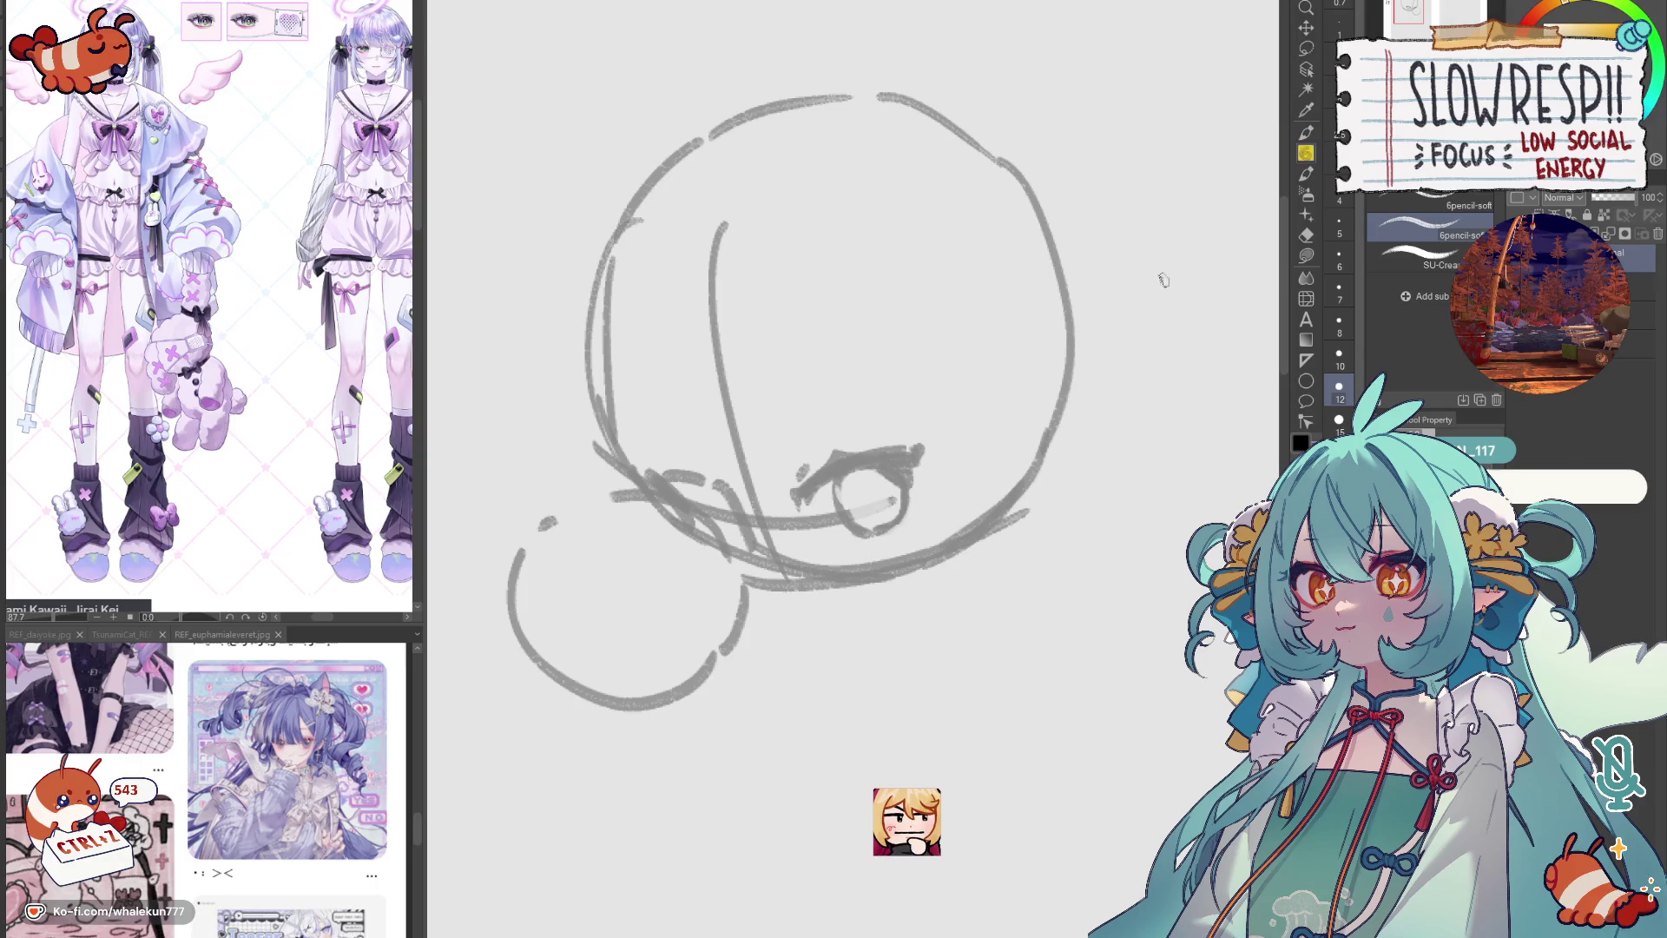
# Step: Lasso the eye, transform it slightly up and tilted, confirm, and return to the pencil
pyautogui.press('l')
pyautogui.moveTo(895, 424)
pyautogui.mouseDown()
pyautogui.moveTo(797, 488)
pyautogui.moveTo(885, 430)
pyautogui.mouseUp()
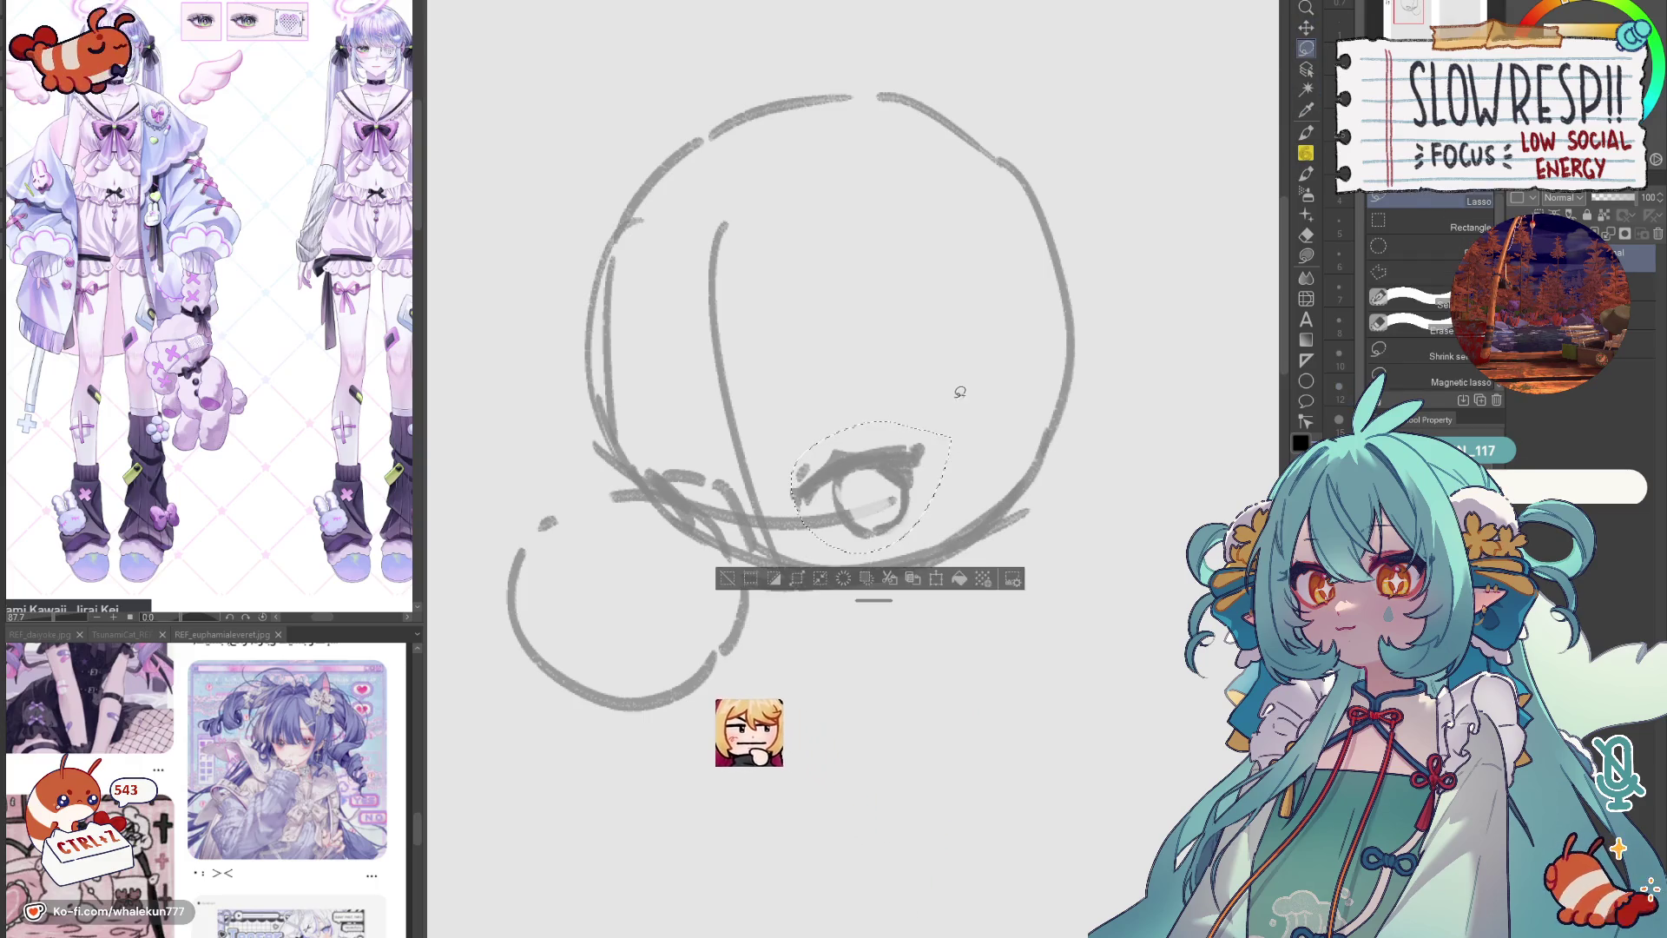
pyautogui.hotkey('ctrl', 't')
pyautogui.moveTo(860, 495); pyautogui.dragTo(875, 450)
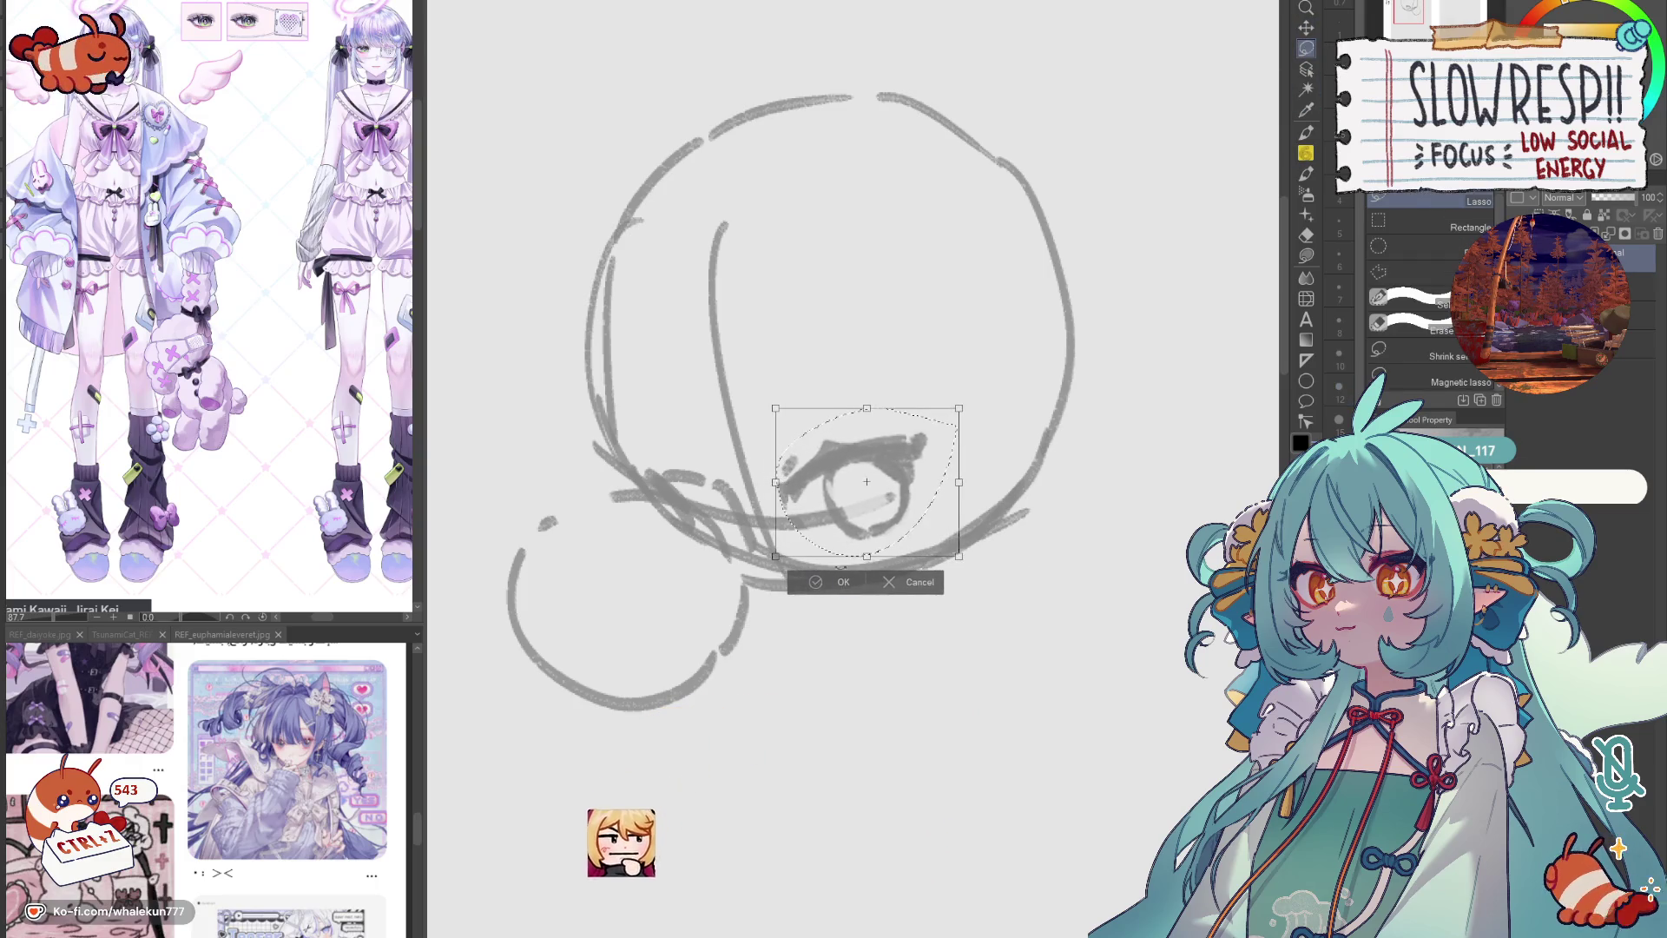
pyautogui.press('Return')
pyautogui.press('h')
pyautogui.press('h')
pyautogui.press('p')
pyautogui.moveTo(815, 586); pyautogui.dragTo(809, 607)
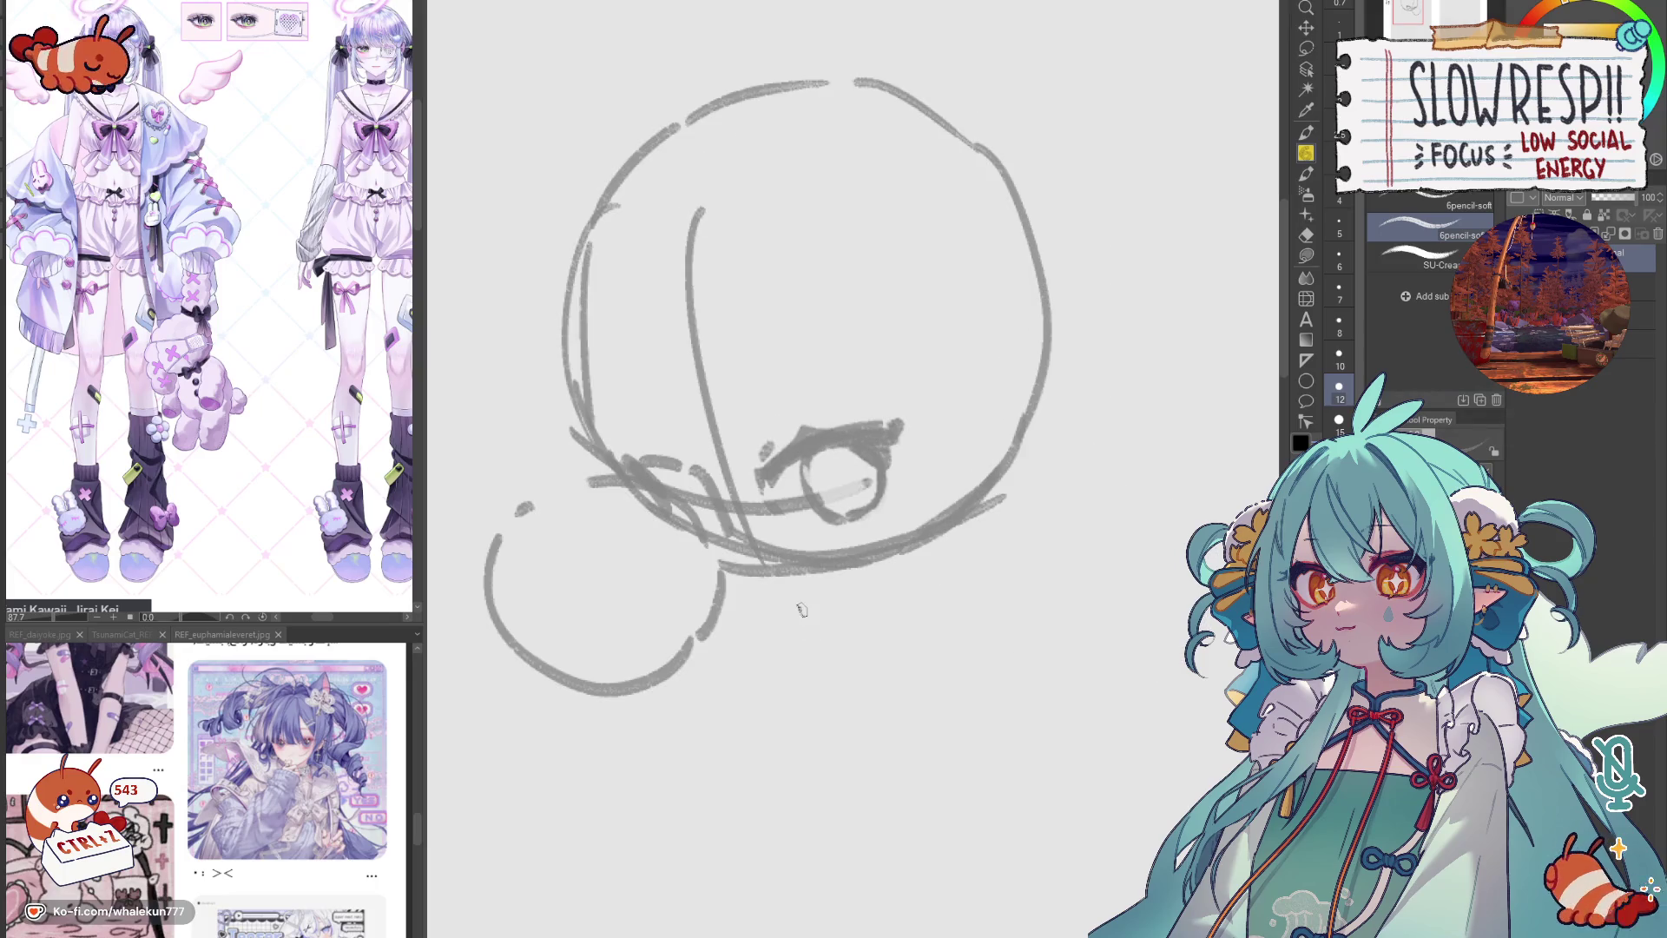
pyautogui.press('h')
pyautogui.press('h')
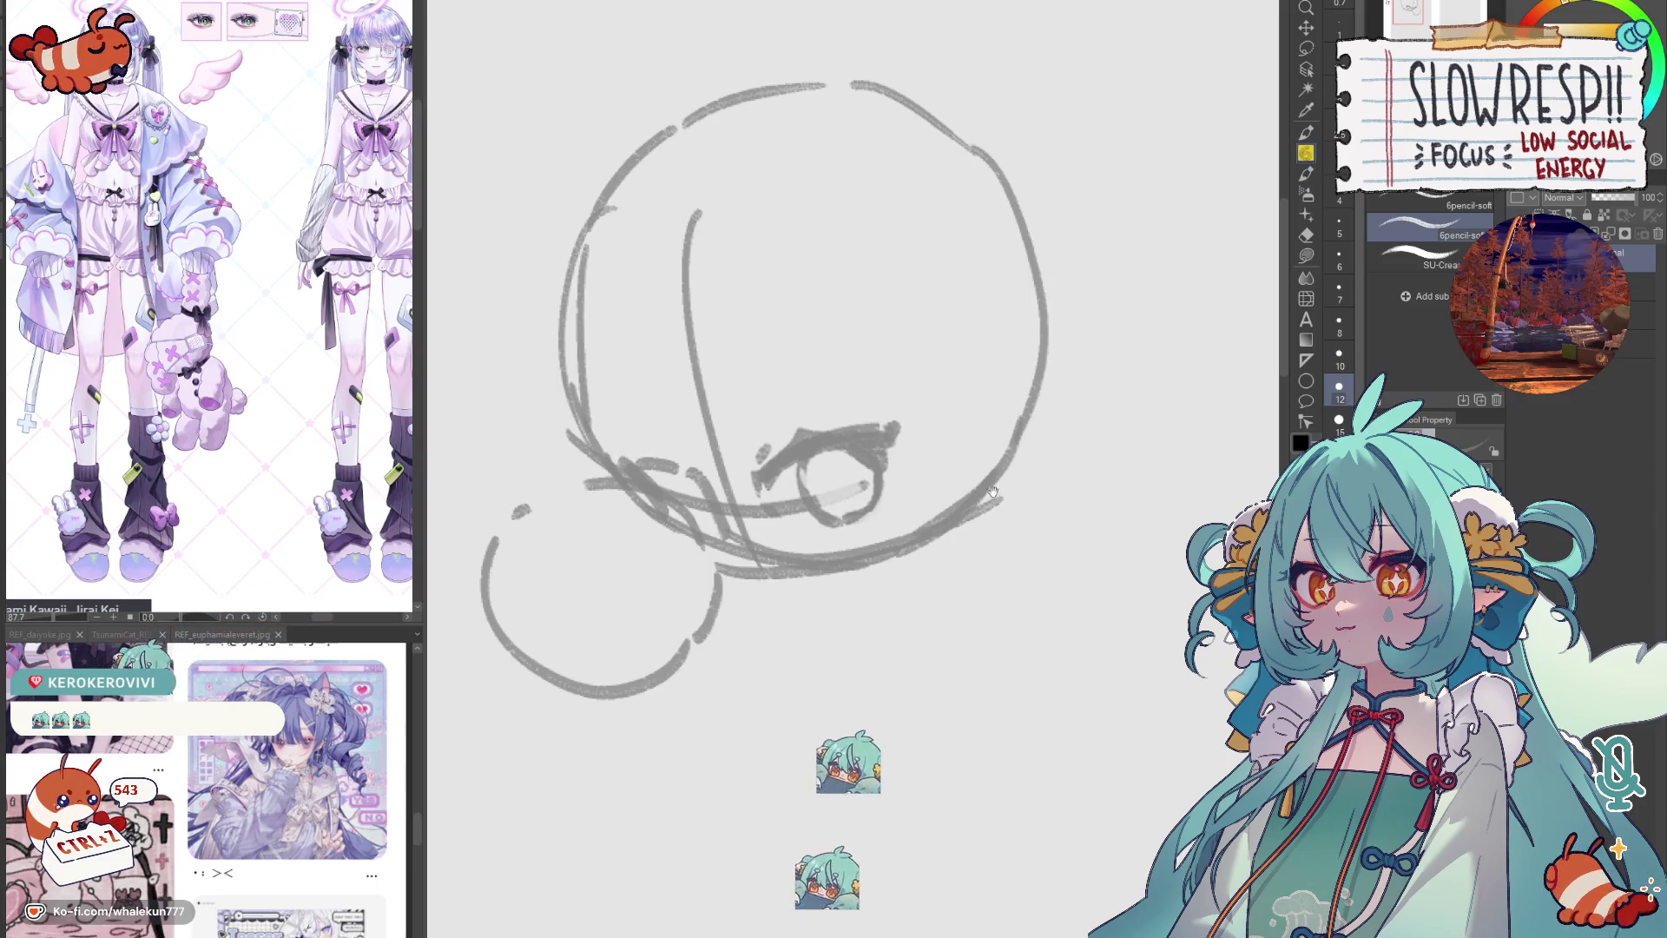
pyautogui.press('h')
pyautogui.scroll(-5, 926, 704)
# Step: Sketch the body curving down below the head, then strip back the weak body strokes
pyautogui.moveTo(927, 704); pyautogui.dragTo(858, 528)
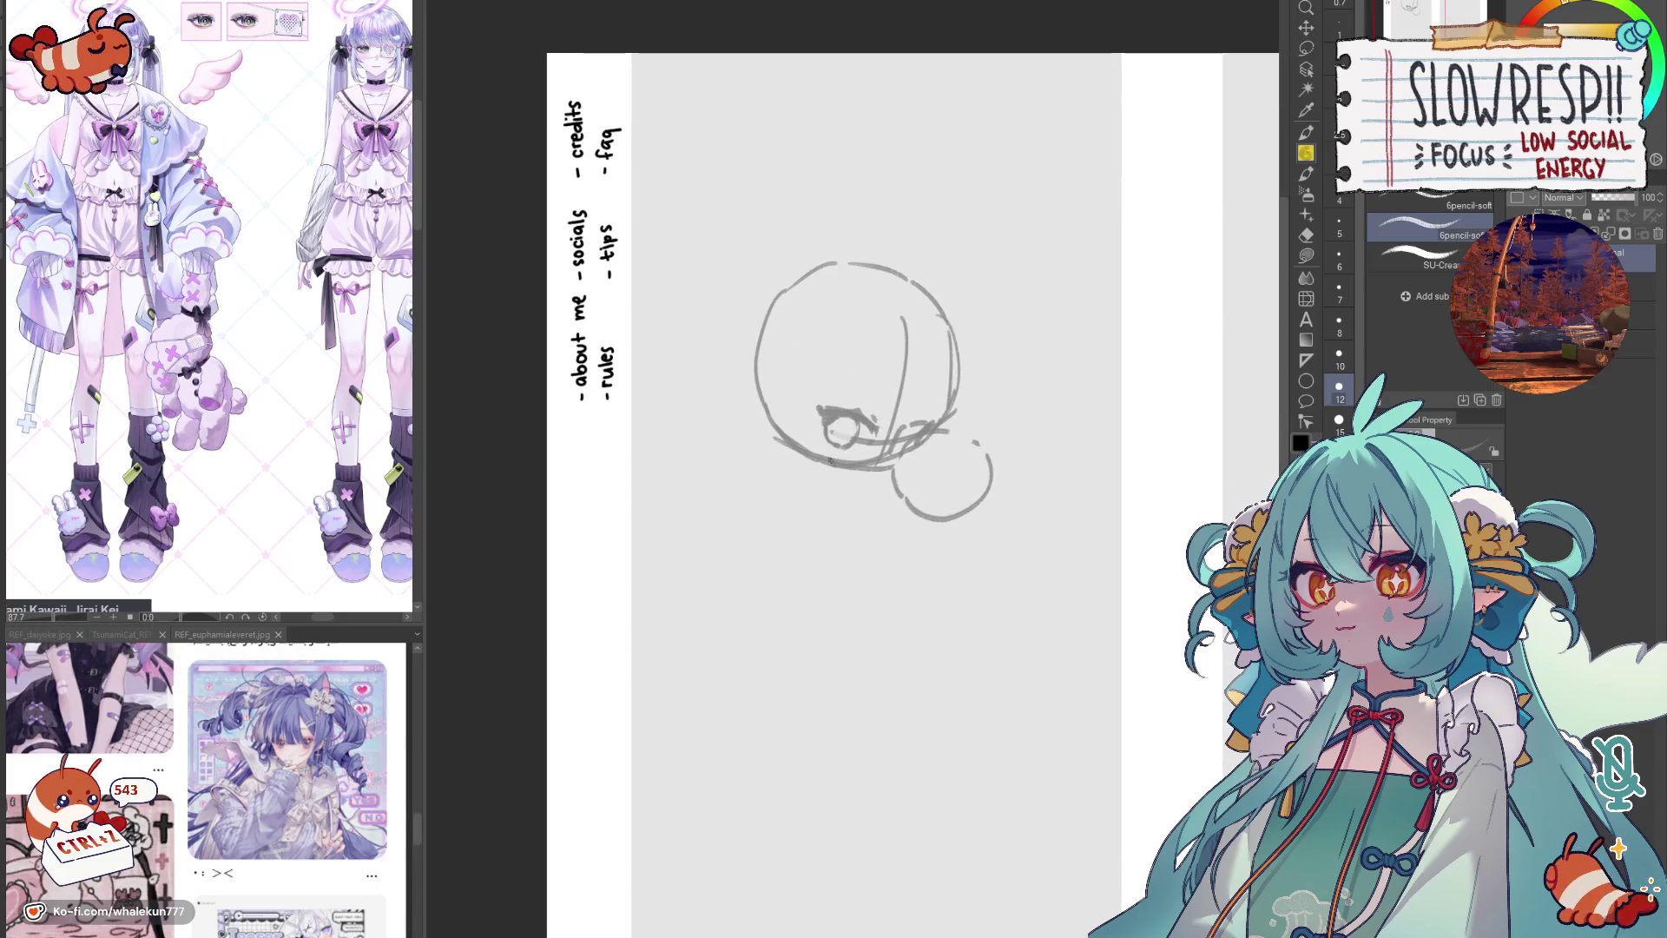
pyautogui.moveTo(840, 472)
pyautogui.mouseDown()
pyautogui.moveTo(810, 481)
pyautogui.moveTo(797, 512)
pyautogui.moveTo(842, 508)
pyautogui.mouseUp()
pyautogui.press('h')
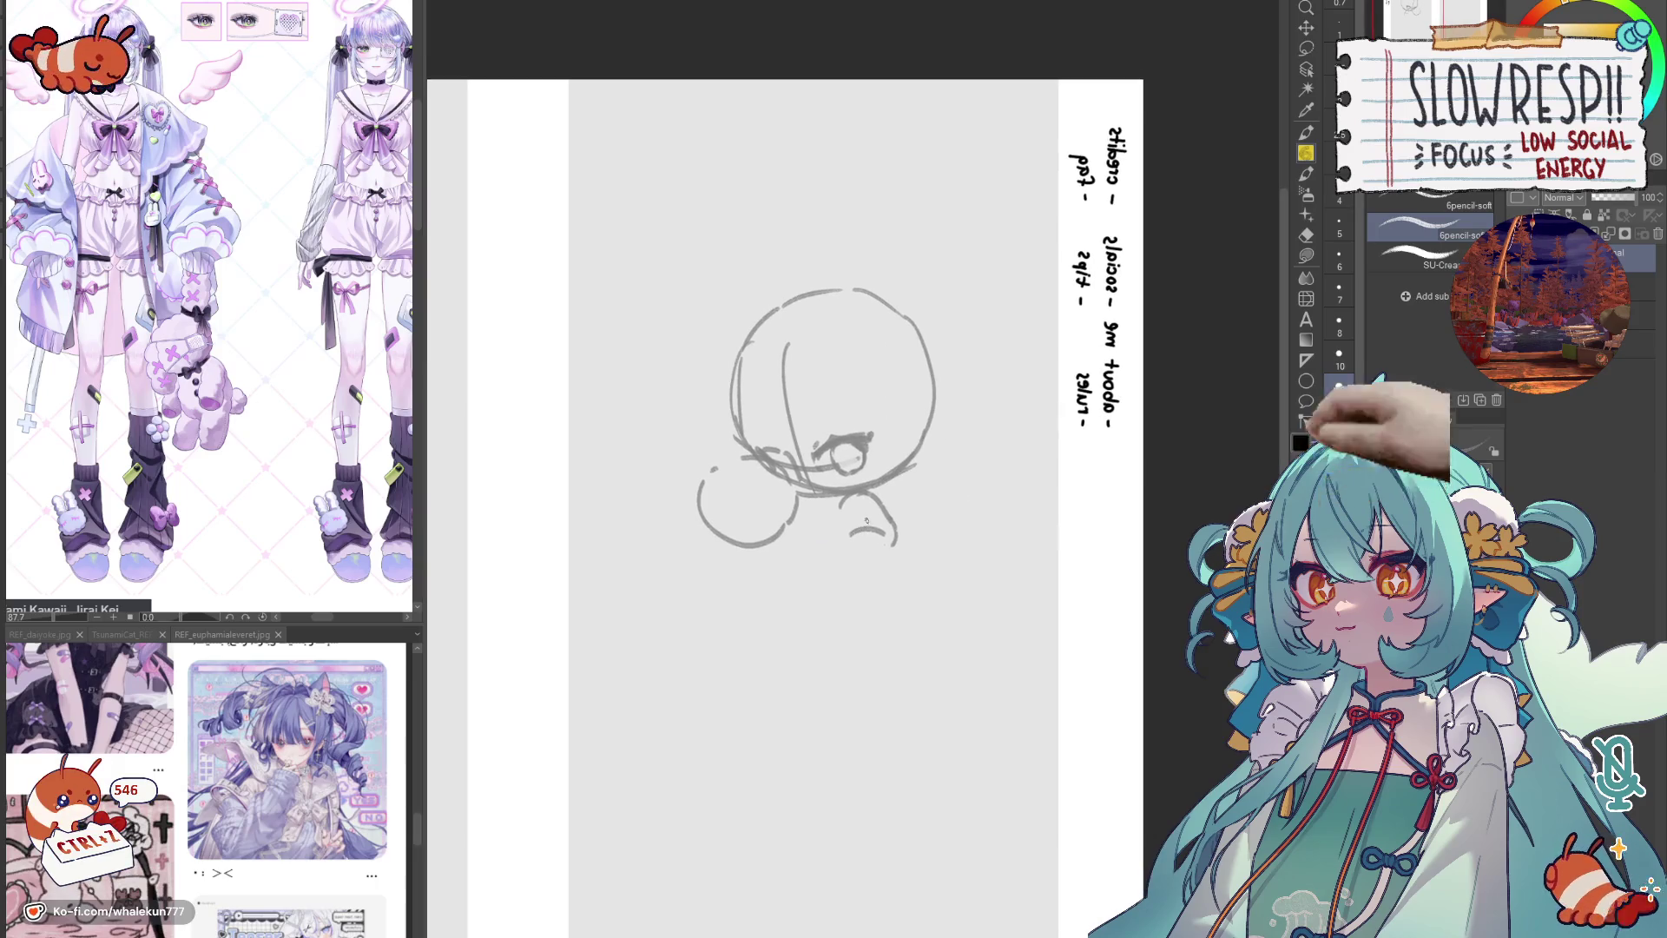
pyautogui.press('h')
pyautogui.hotkey('ctrl', 'z')
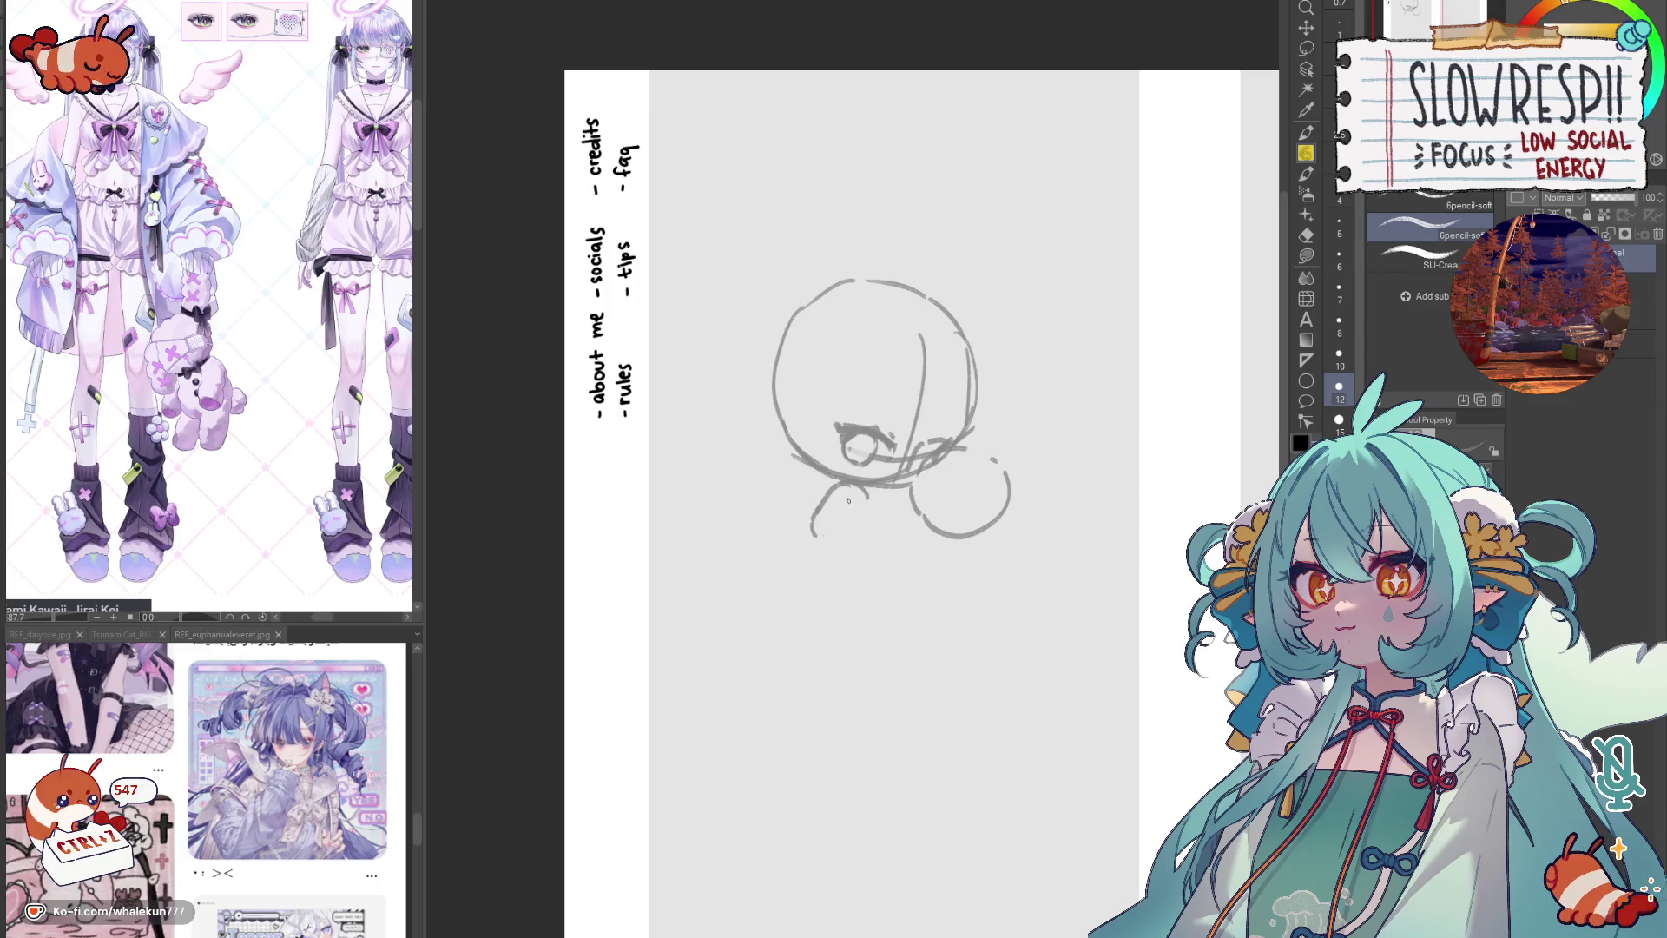
pyautogui.hotkey('ctrl', 'z')
pyautogui.hotkey('ctrl', 'z')
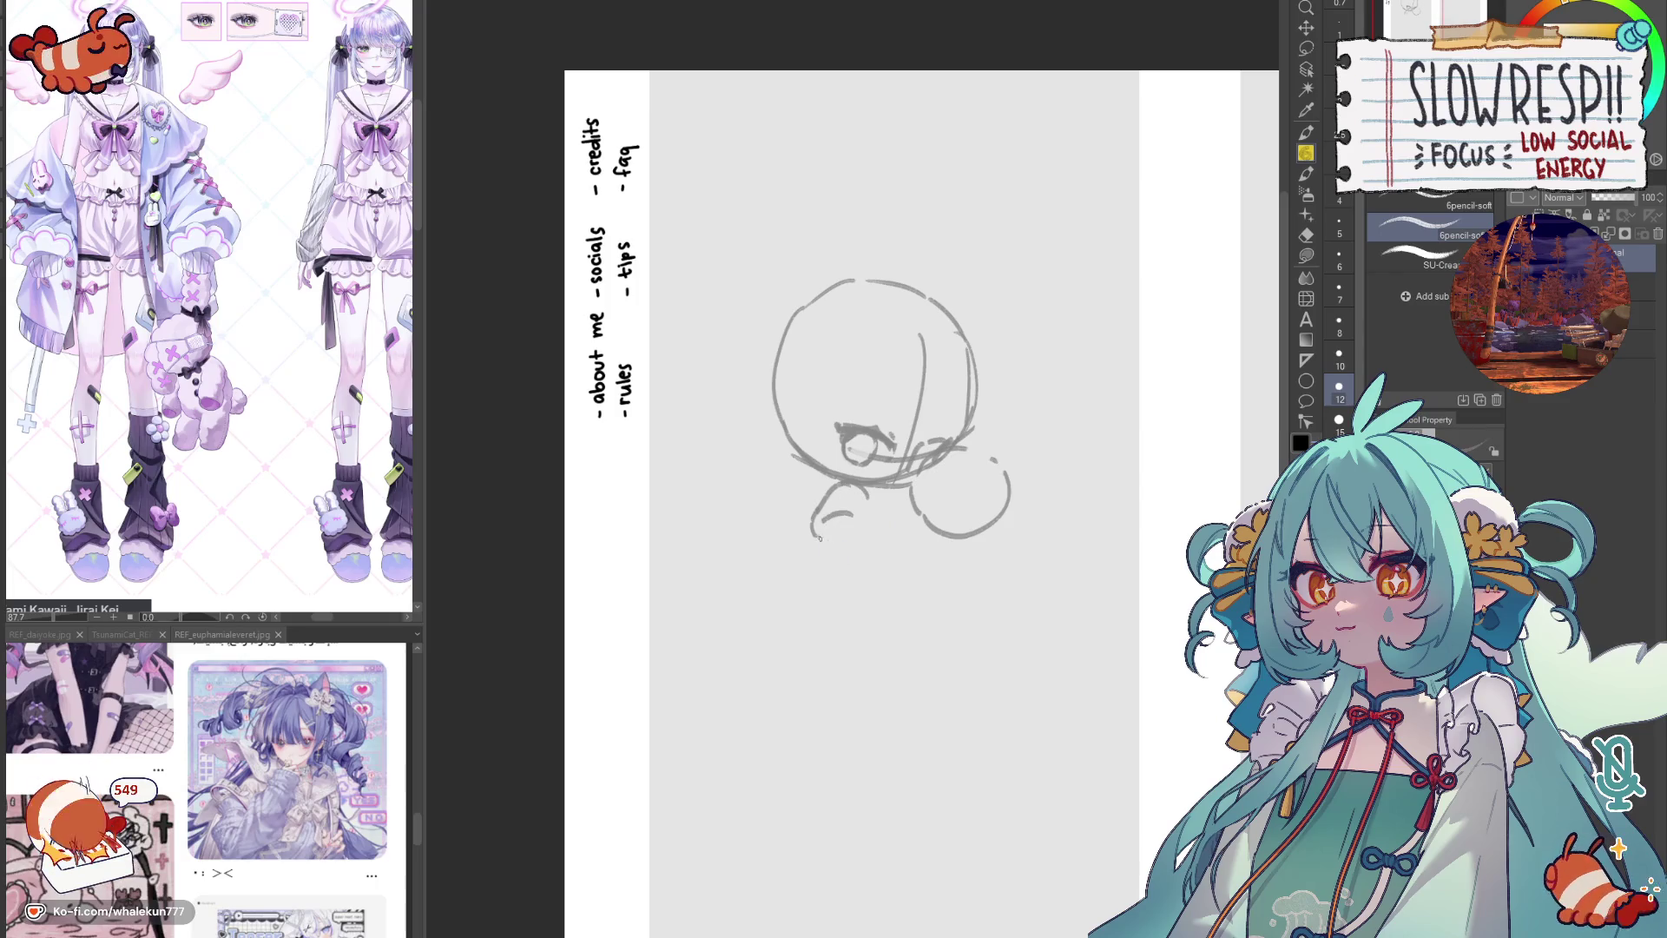
pyautogui.hotkey('ctrl', 'z')
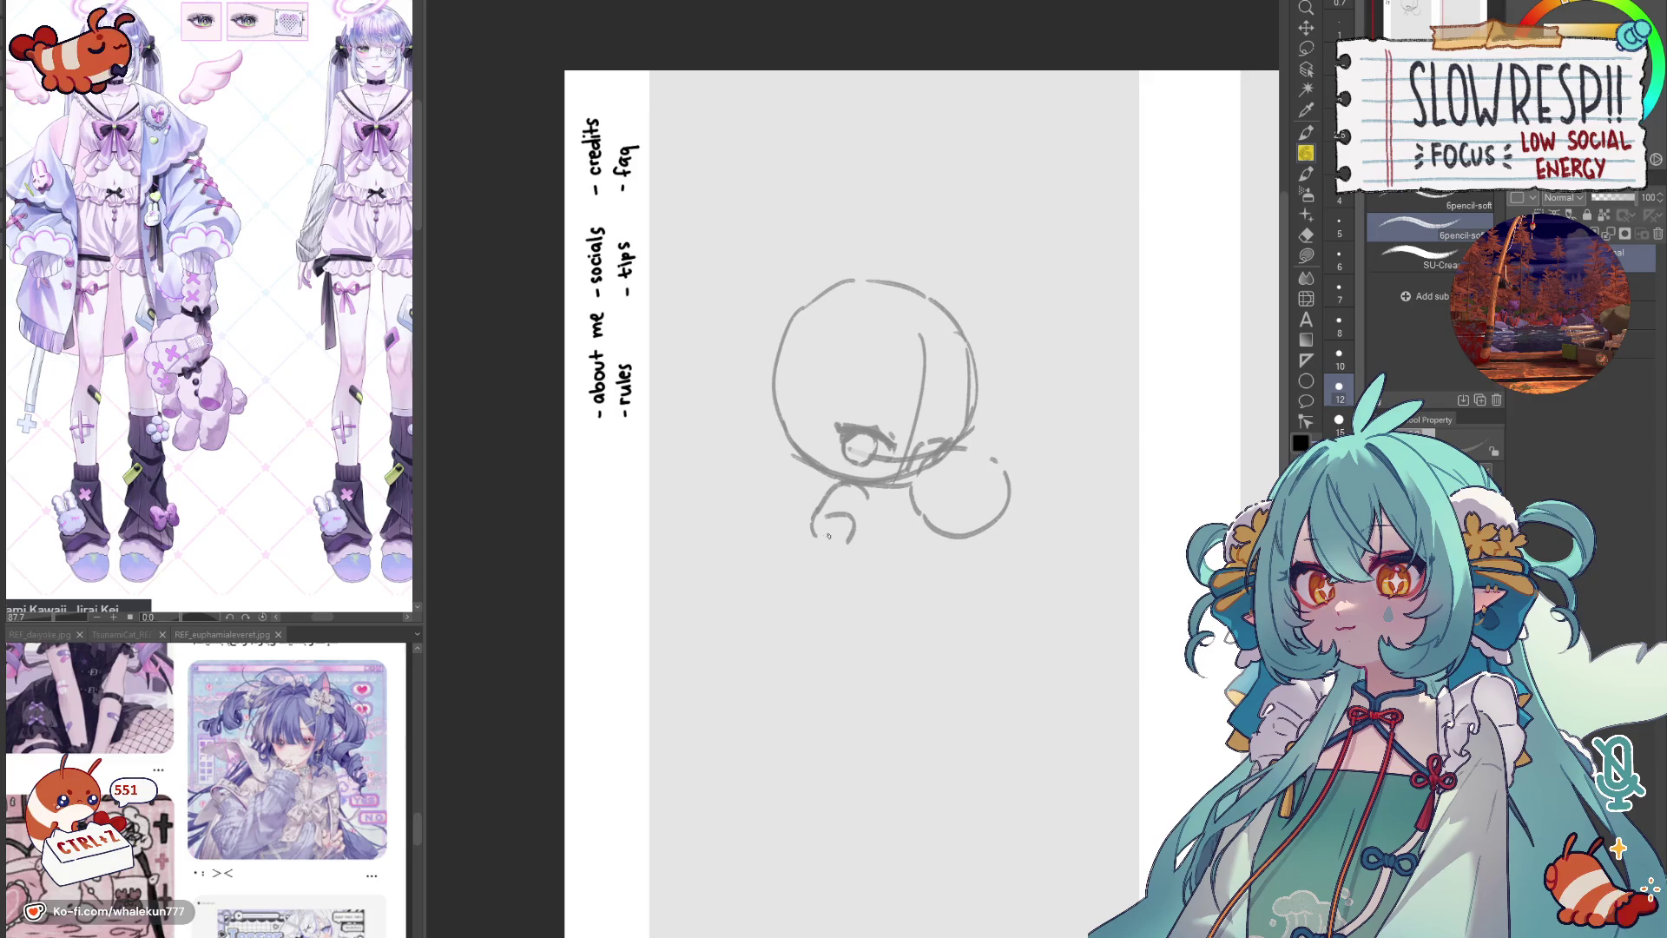
pyautogui.hotkey('ctrl', 'z')
pyautogui.hotkey('ctrl', 'z')
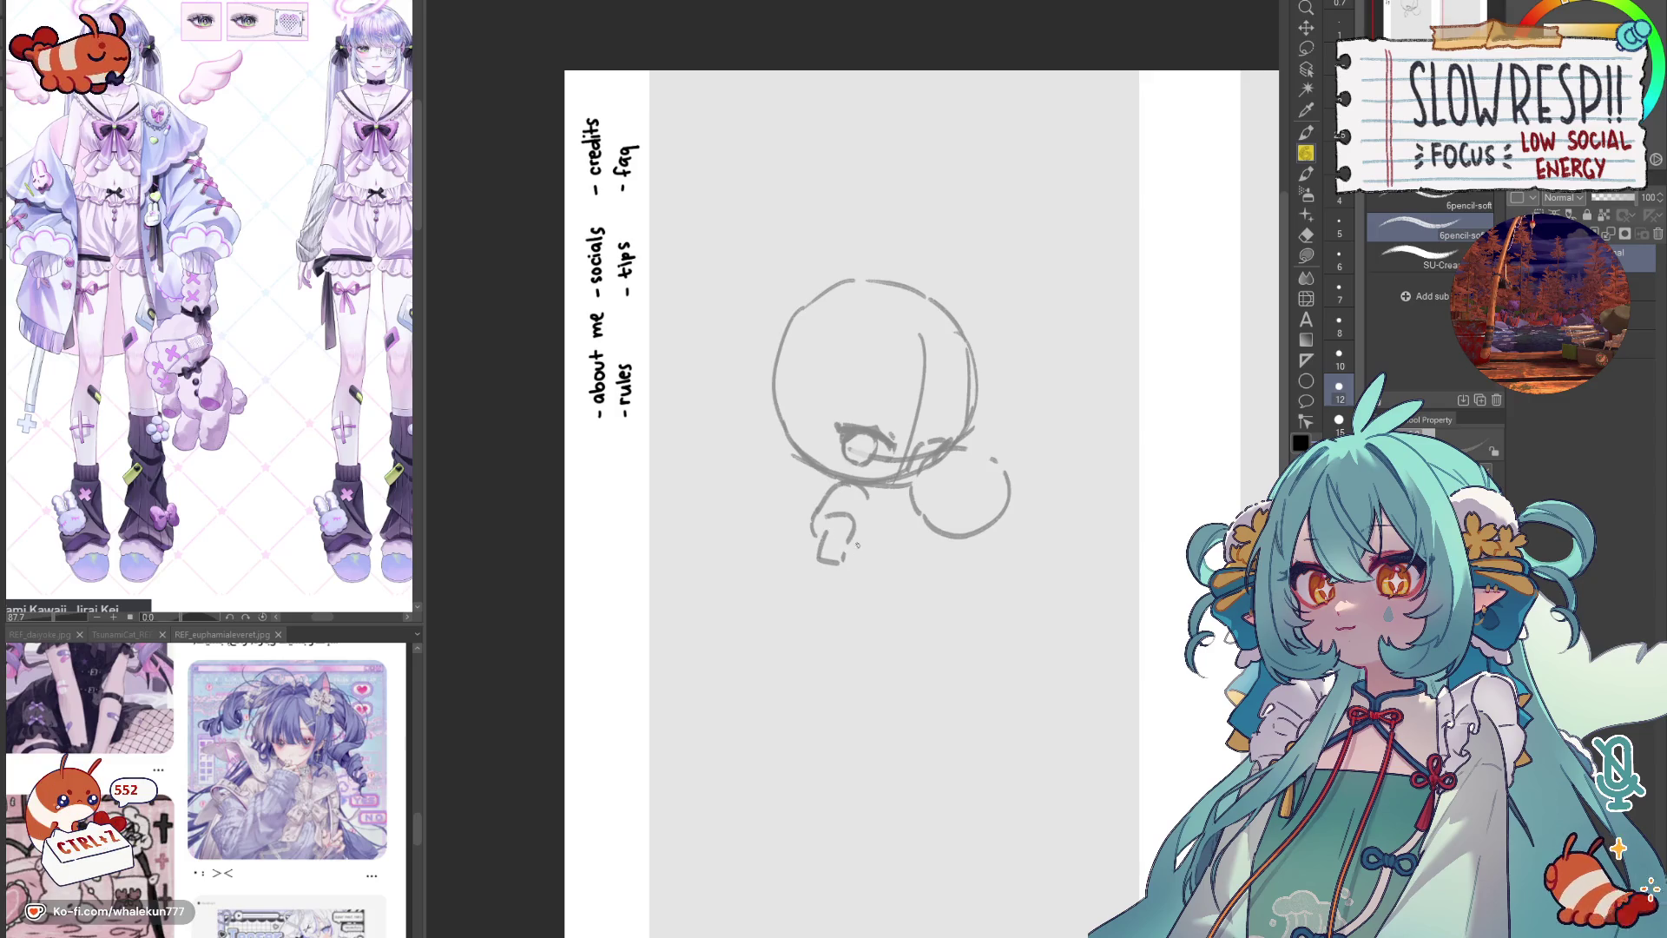
pyautogui.hotkey('ctrl', 'z')
pyautogui.hotkey('ctrl', 'z')
pyautogui.hotkey('ctrl', 'z')
pyautogui.hotkey('ctrl', 'z')
pyautogui.hotkey('ctrl', 'z')
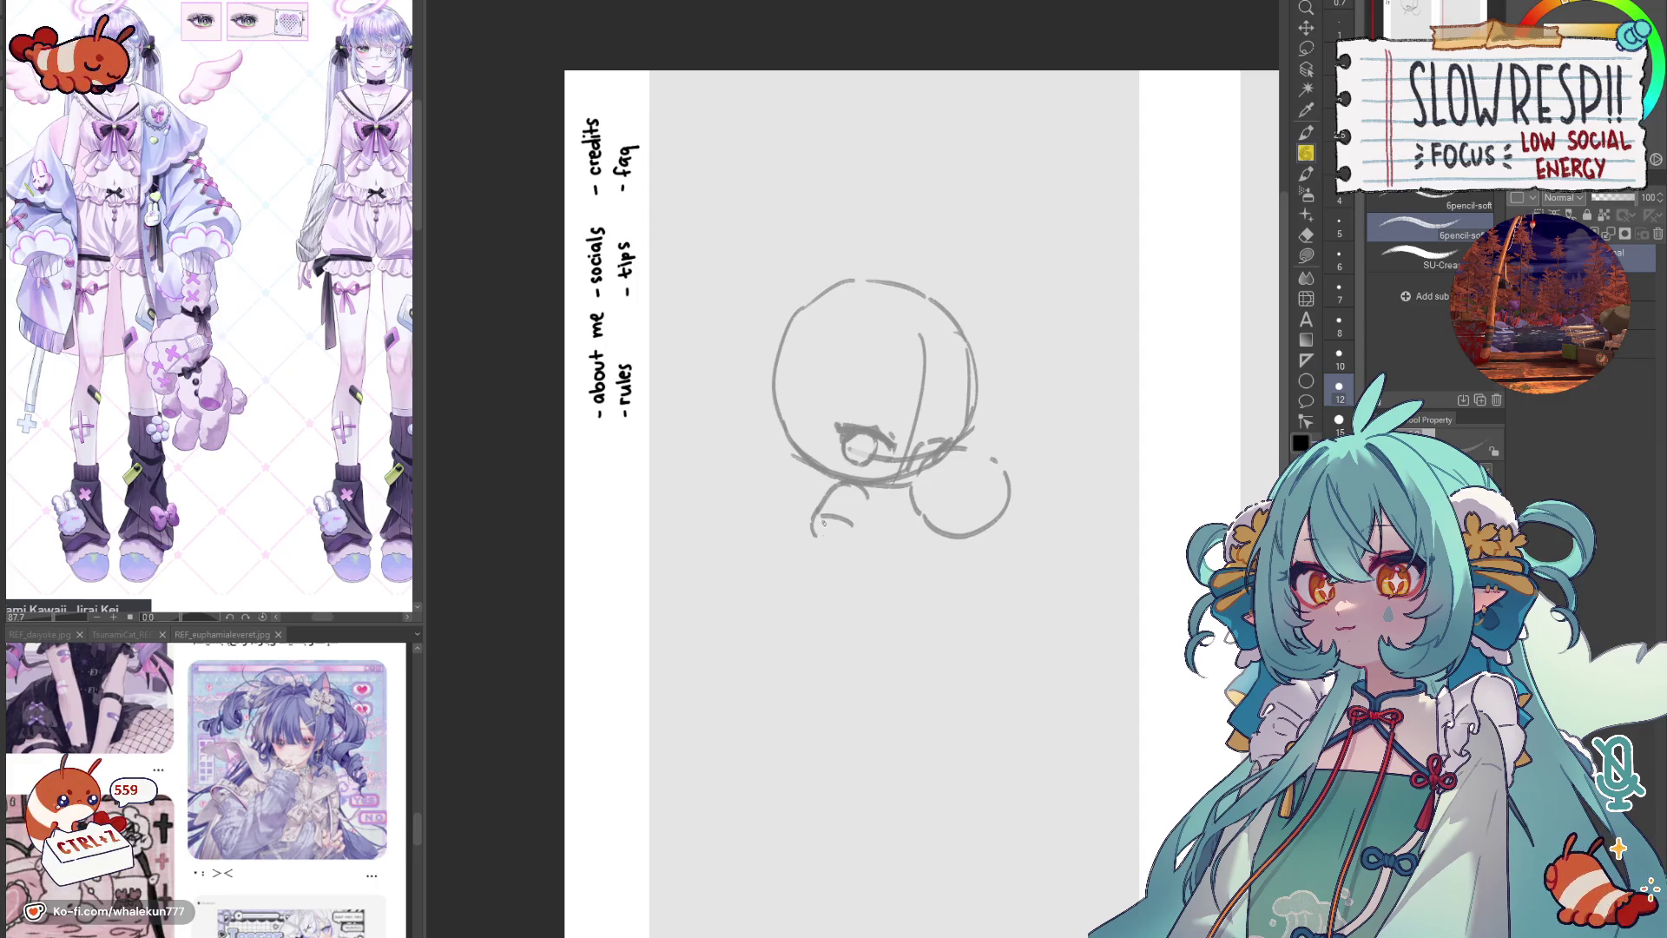
# Step: Draw the small seated legs beneath the head
pyautogui.moveTo(815, 511)
pyautogui.mouseDown()
pyautogui.moveTo(831, 531)
pyautogui.moveTo(865, 534)
pyautogui.moveTo(870, 514)
pyautogui.moveTo(874, 535)
pyautogui.moveTo(907, 509)
pyautogui.moveTo(917, 526)
pyautogui.moveTo(879, 524)
pyautogui.mouseUp()
pyautogui.hotkey('ctrl', 'z')
pyautogui.hotkey('ctrl', 'z')
pyautogui.hotkey('ctrl', 'z')
pyautogui.hotkey('ctrl', 'z')
pyautogui.hotkey('ctrl', 'z')
pyautogui.hotkey('ctrl', 'z')
pyautogui.hotkey('ctrl', 'z')
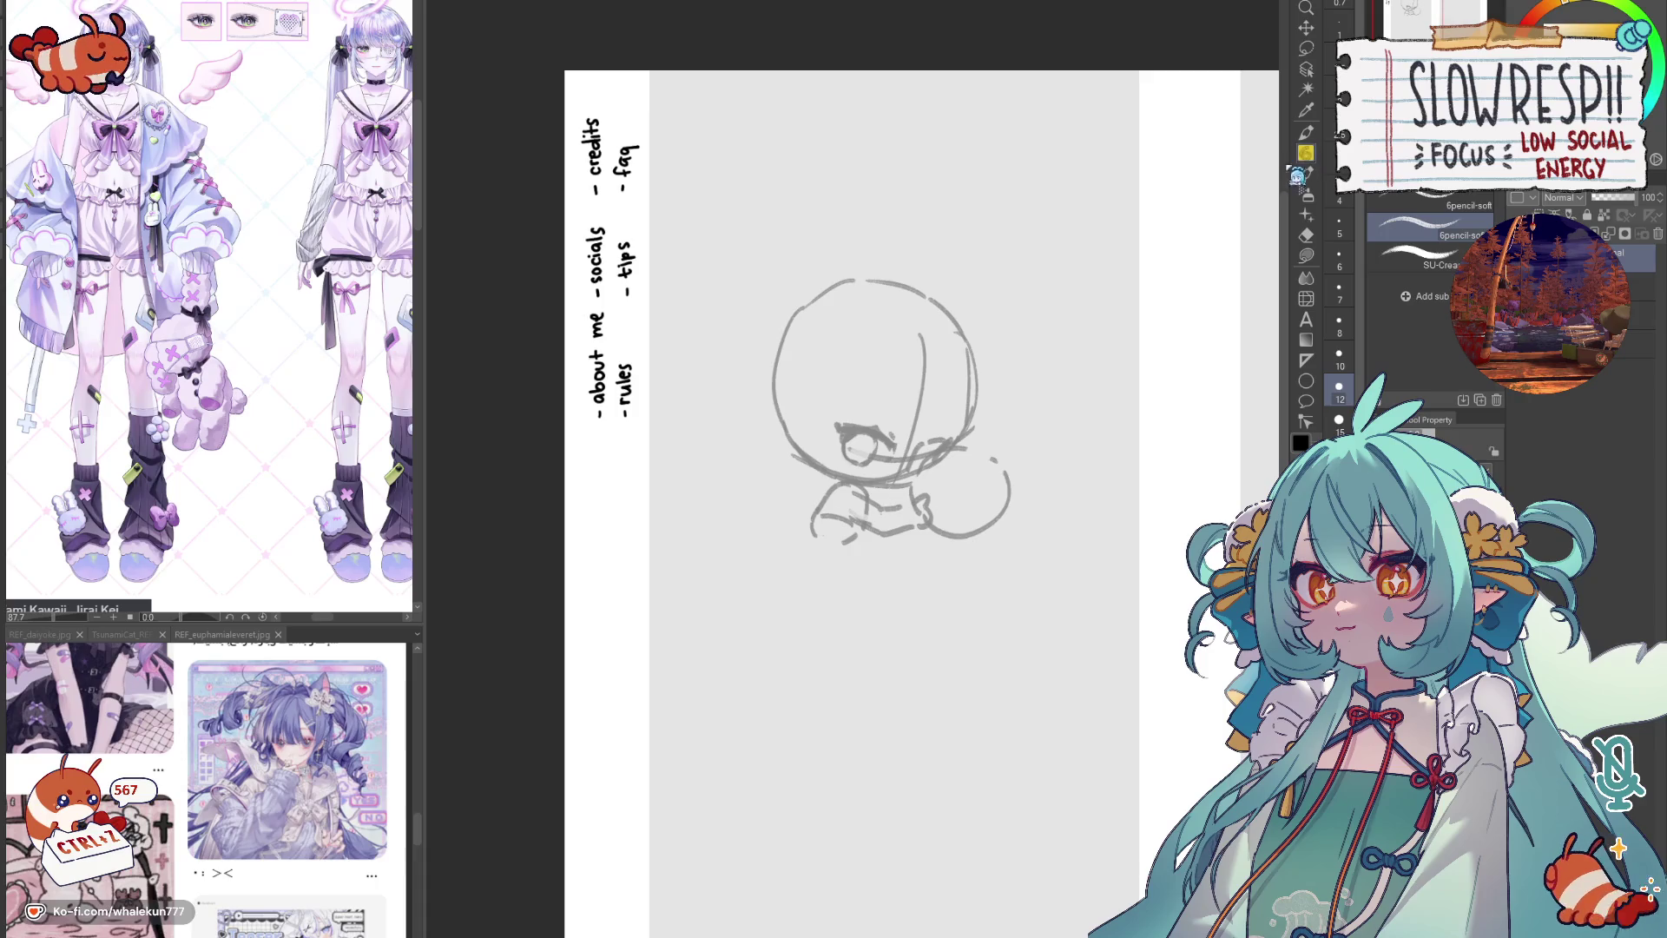
pyautogui.moveTo(949, 534); pyautogui.dragTo(949, 578)
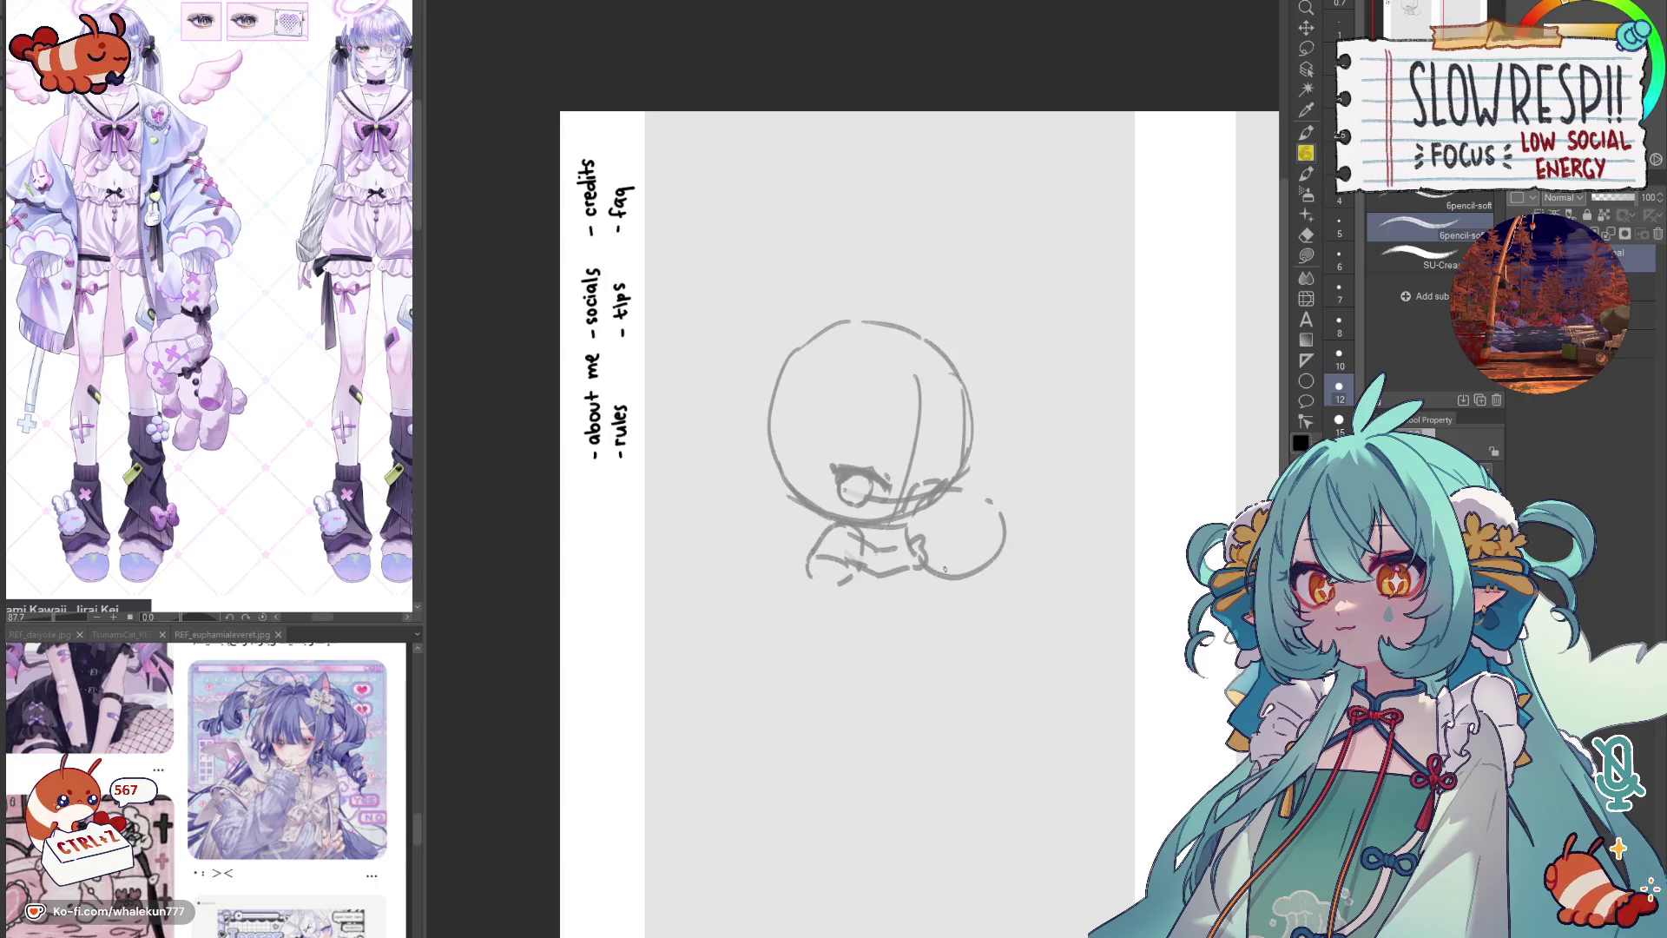